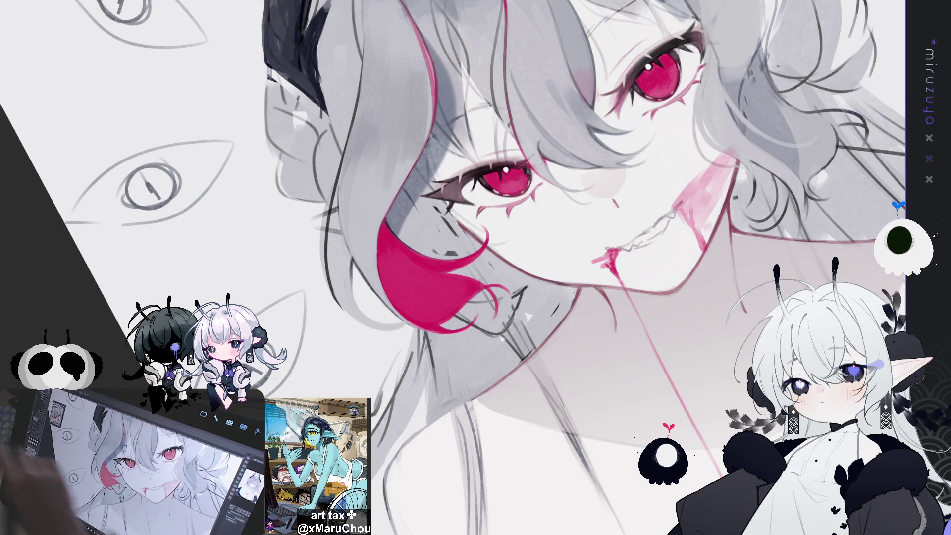
# Undo the last change, then pan and rotate the canvas counter-clockwise so the face tilts steeply.
pyautogui.hotkey('ctrl', 'z')
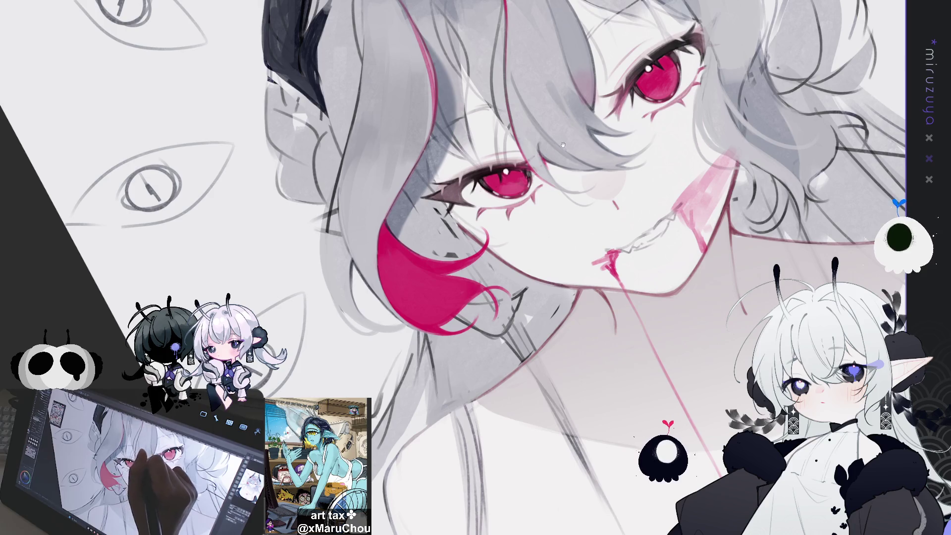
pyautogui.moveTo(504, 171); pyautogui.dragTo(472, 218)
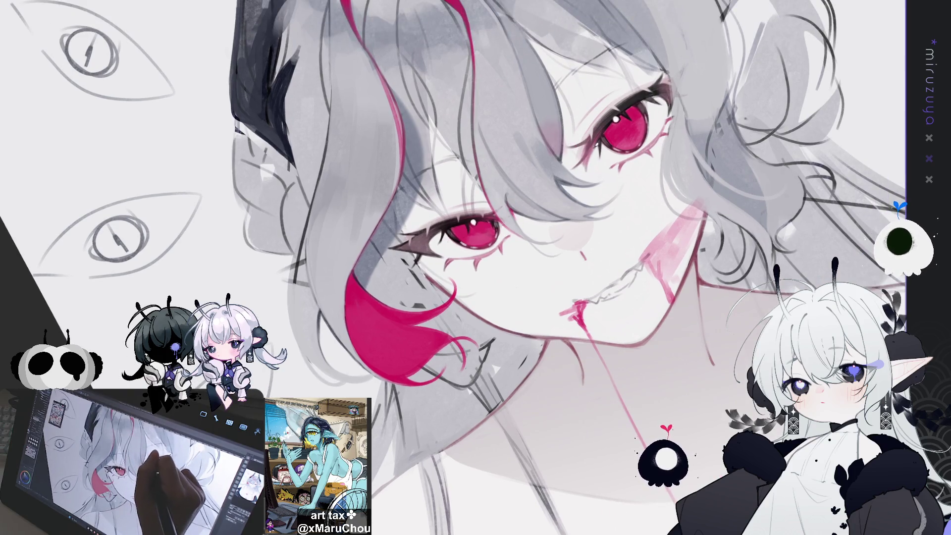
pyautogui.moveTo(605, 147)
pyautogui.mouseDown()
pyautogui.moveTo(612, 126)
pyautogui.moveTo(540, 168)
pyautogui.mouseUp()
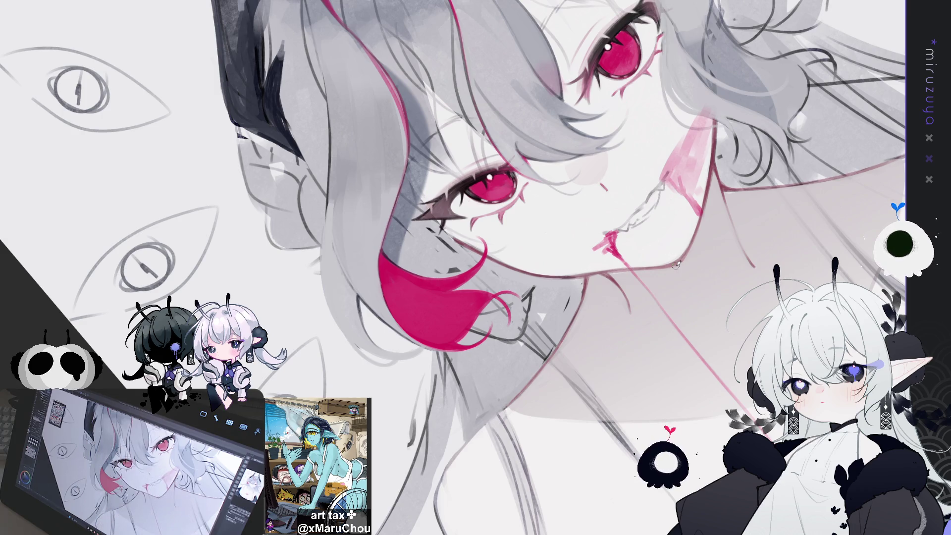
pyautogui.press('-')
pyautogui.press('-')
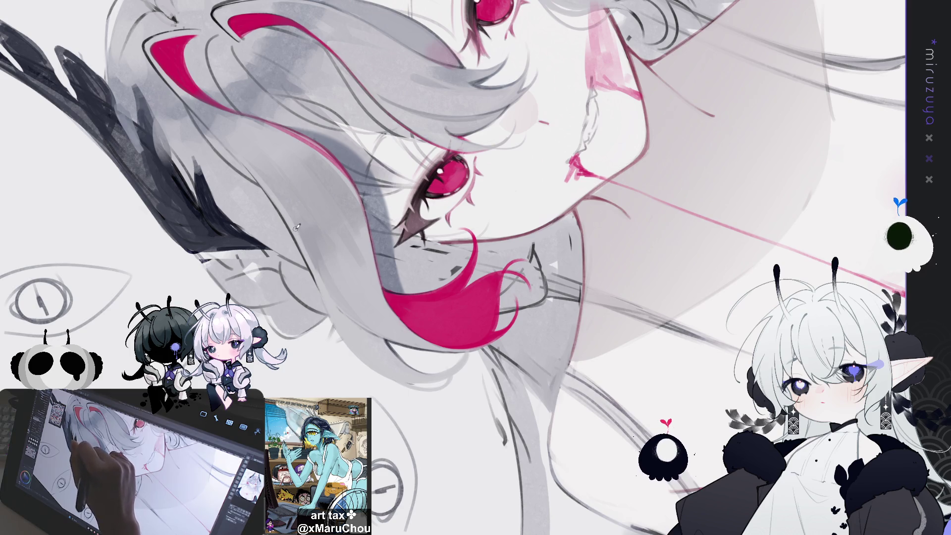
# Pan and rotate the view back near upright so the hair top, face and mouth are all visible.
pyautogui.moveTo(356, 327)
pyautogui.mouseDown()
pyautogui.moveTo(597, 170)
pyautogui.moveTo(510, 183)
pyautogui.mouseUp()
pyautogui.moveTo(328, 157); pyautogui.dragTo(272, 217)
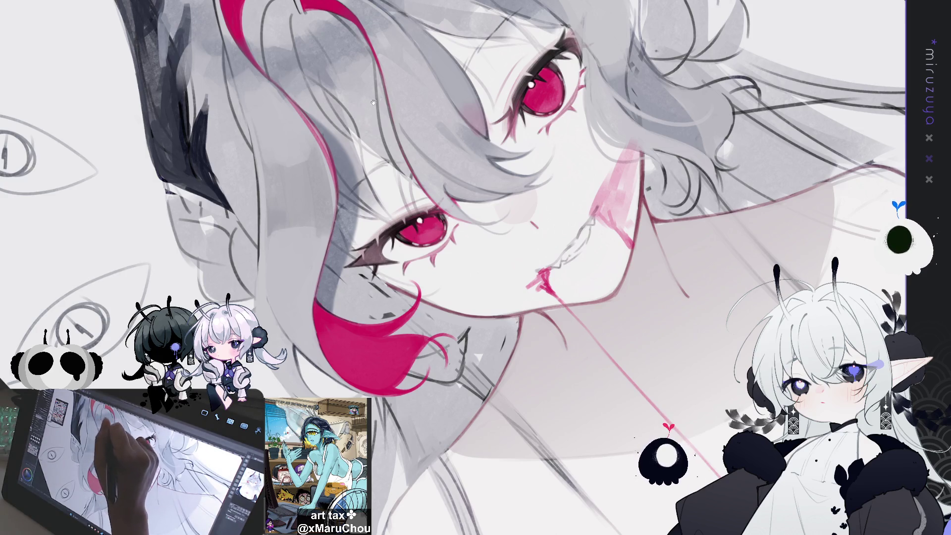
pyautogui.moveTo(371, 104); pyautogui.dragTo(371, 149)
pyautogui.moveTo(391, 102)
pyautogui.mouseDown()
pyautogui.moveTo(481, 42)
pyautogui.moveTo(517, 60)
pyautogui.mouseUp()
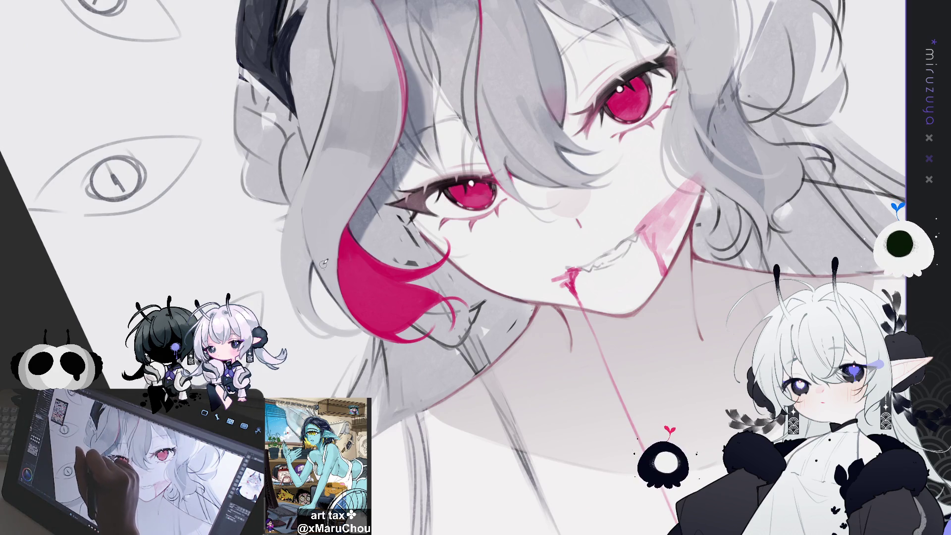
# Tilt, enlarge and pan the view over the face, horn and upper hair, then reset it upright.
pyautogui.moveTo(453, 119); pyautogui.dragTo(406, 146)
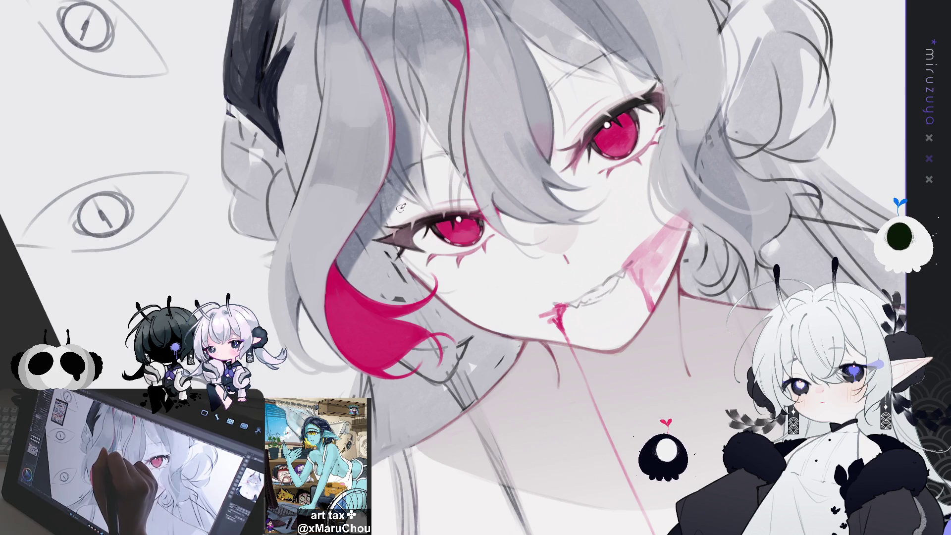
pyautogui.moveTo(492, 229); pyautogui.dragTo(500, 252)
pyautogui.moveTo(563, 165); pyautogui.dragTo(114, 255)
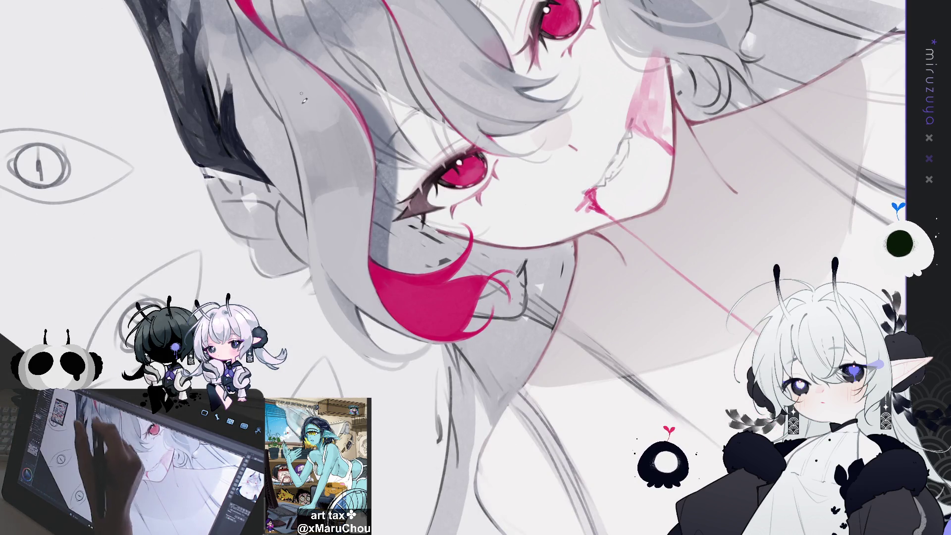
pyautogui.moveTo(466, 186); pyautogui.dragTo(460, 254)
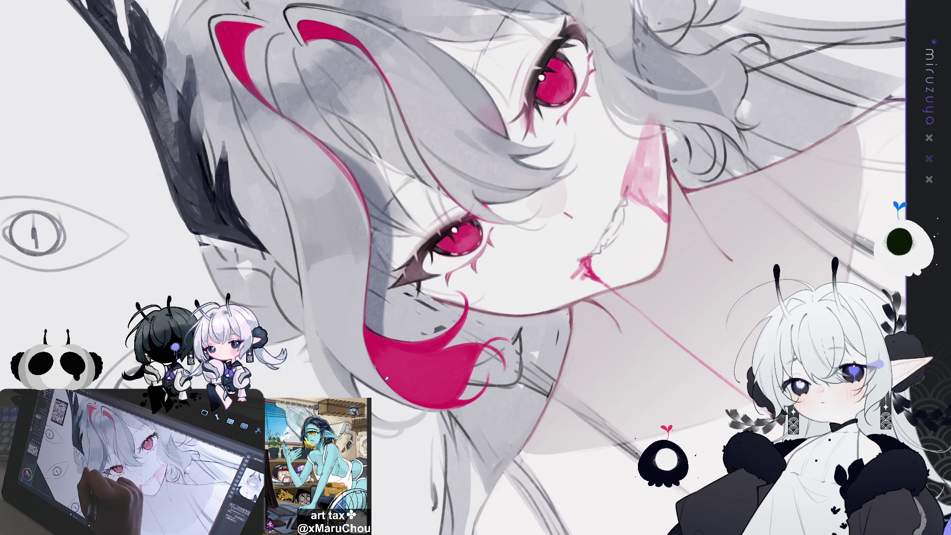
pyautogui.moveTo(367, 288); pyautogui.dragTo(381, 268)
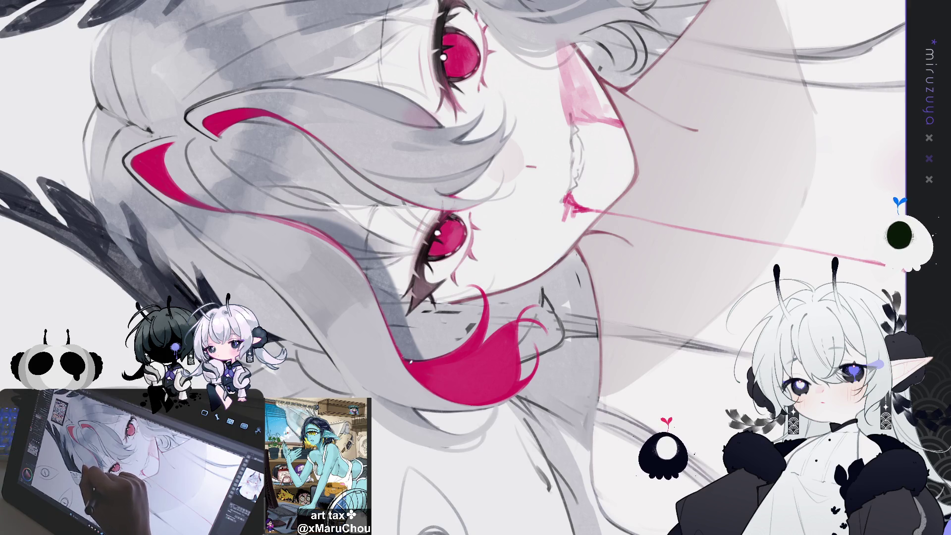
pyautogui.hotkey('ctrl', '0')
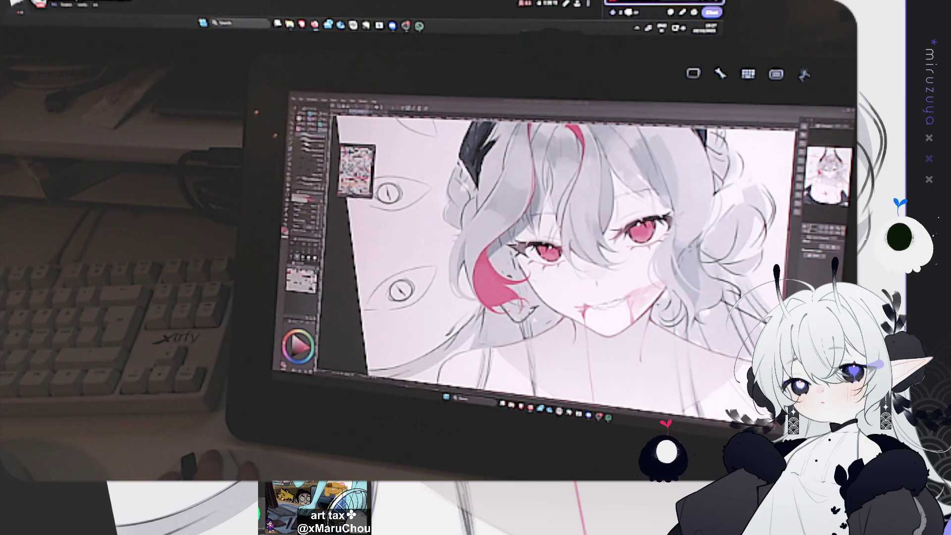
# Bring the OBS streaming window to the front from the taskbar.
pyautogui.click(406, 26)
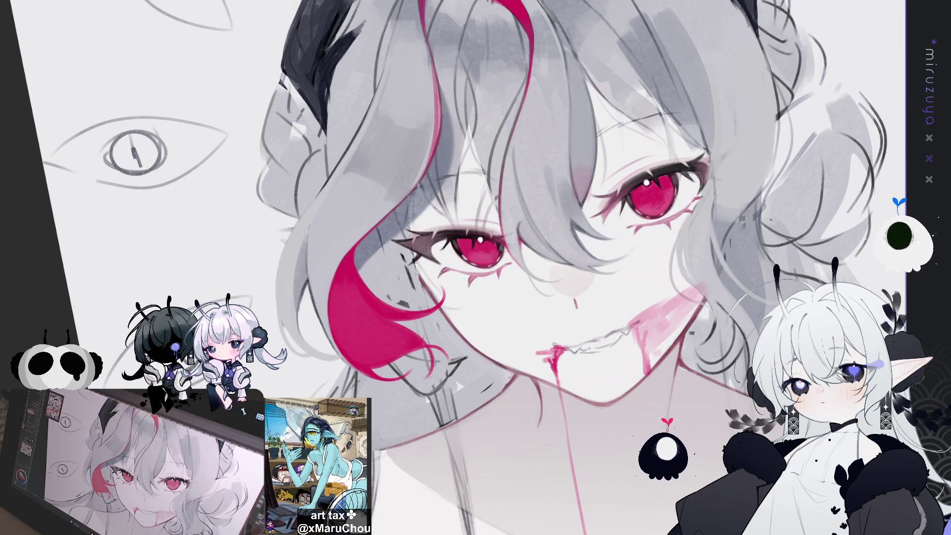
# Zoom the view out and back in, then pan to frame the face and the hair on the left.
pyautogui.scroll(-3, 432, 376)
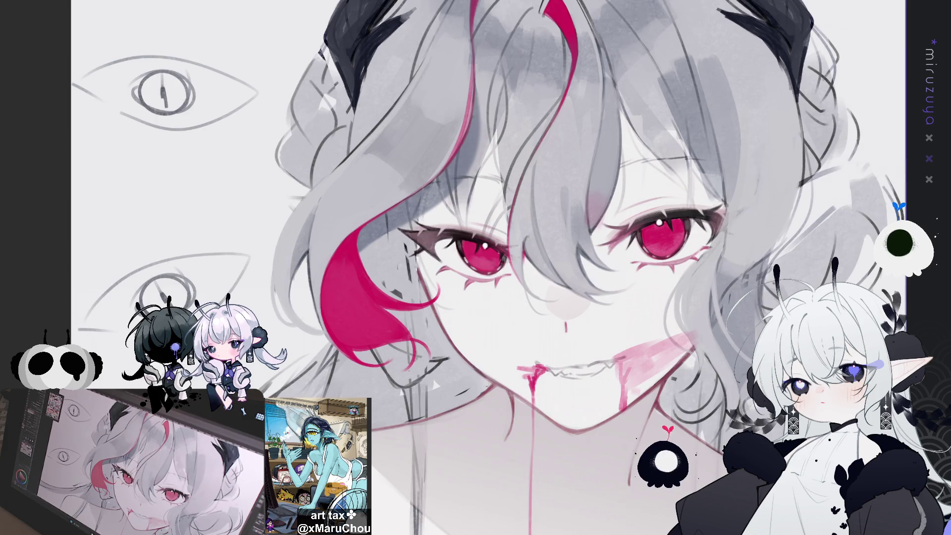
pyautogui.scroll(5, 562, 431)
pyautogui.moveTo(561, 432); pyautogui.dragTo(545, 441)
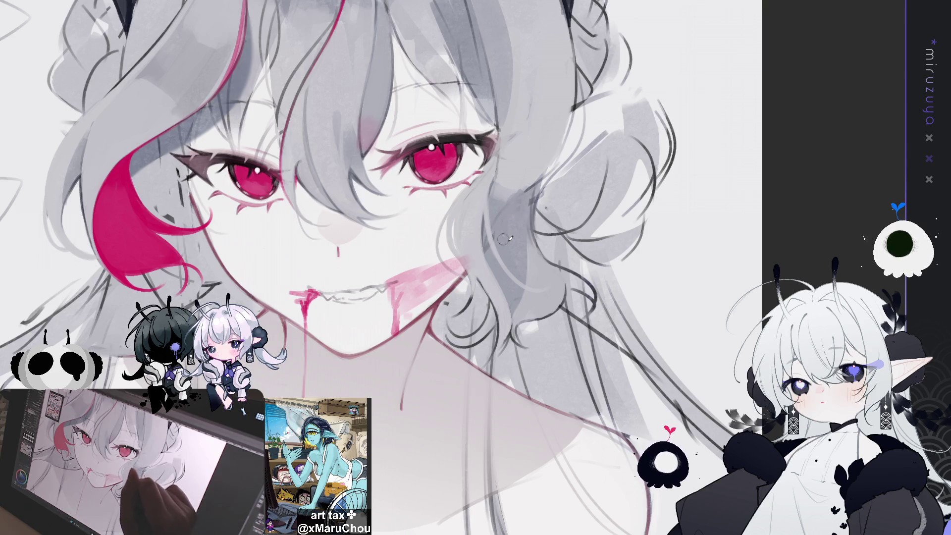
pyautogui.moveTo(659, 247); pyautogui.dragTo(756, 262)
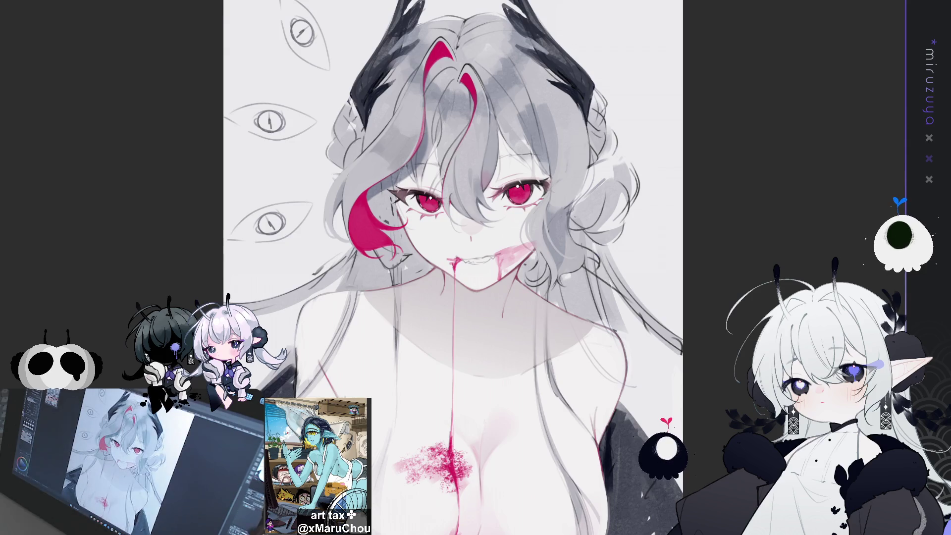
# Scroll the view up over the portrait with crimson eyes and blood running down to the chest.
pyautogui.scroll(2, 616, 370)
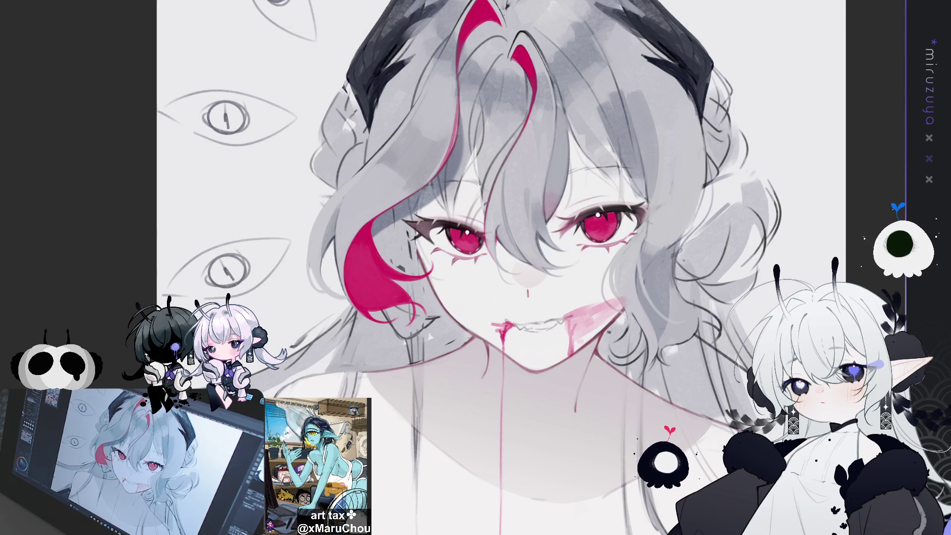
pyautogui.moveTo(662, 177)
pyautogui.mouseDown()
pyautogui.moveTo(637, 171)
pyautogui.moveTo(649, 183)
pyautogui.moveTo(664, 155)
pyautogui.mouseUp()
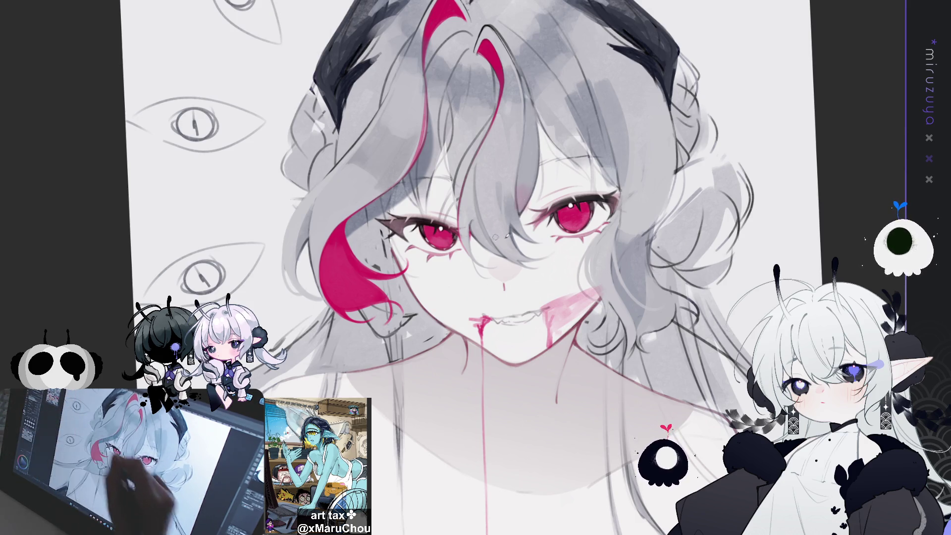
pyautogui.moveTo(574, 79)
pyautogui.mouseDown()
pyautogui.moveTo(707, 123)
pyautogui.moveTo(563, 119)
pyautogui.mouseUp()
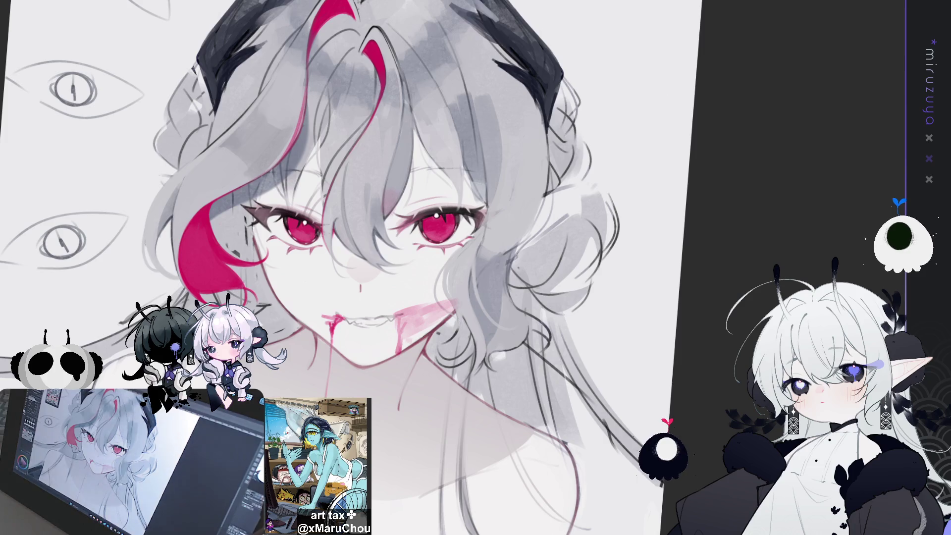
pyautogui.press('h')
# Rotate the view clockwise and back, zoom onto the face, then reset upright with a slight tilt.
pyautogui.moveTo(612, 242); pyautogui.dragTo(350, 144)
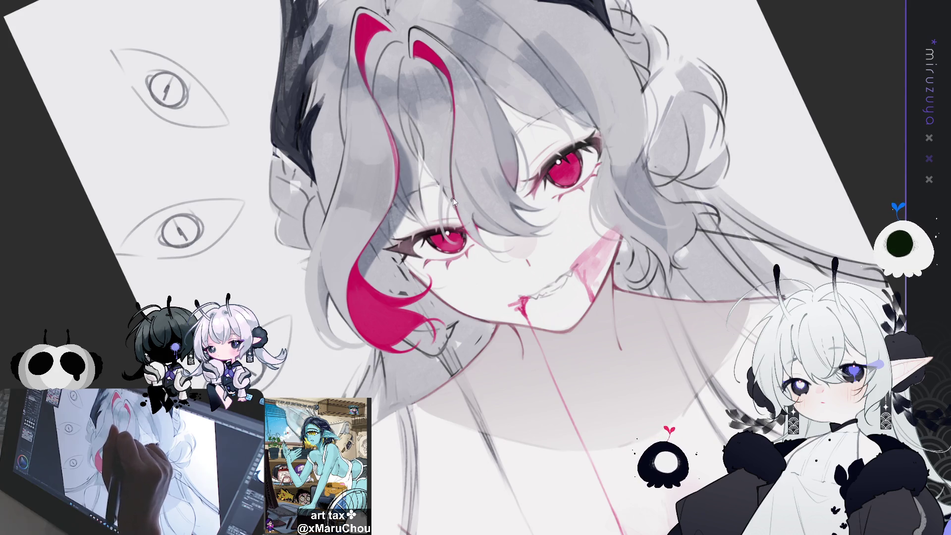
pyautogui.press('^')
pyautogui.press('-')
pyautogui.press('-')
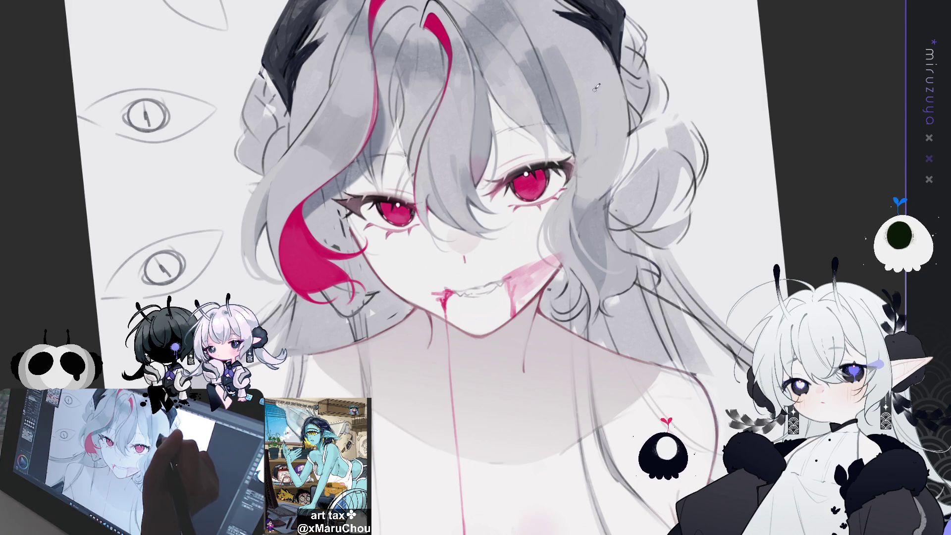
pyautogui.moveTo(475, 267); pyautogui.dragTo(509, 178)
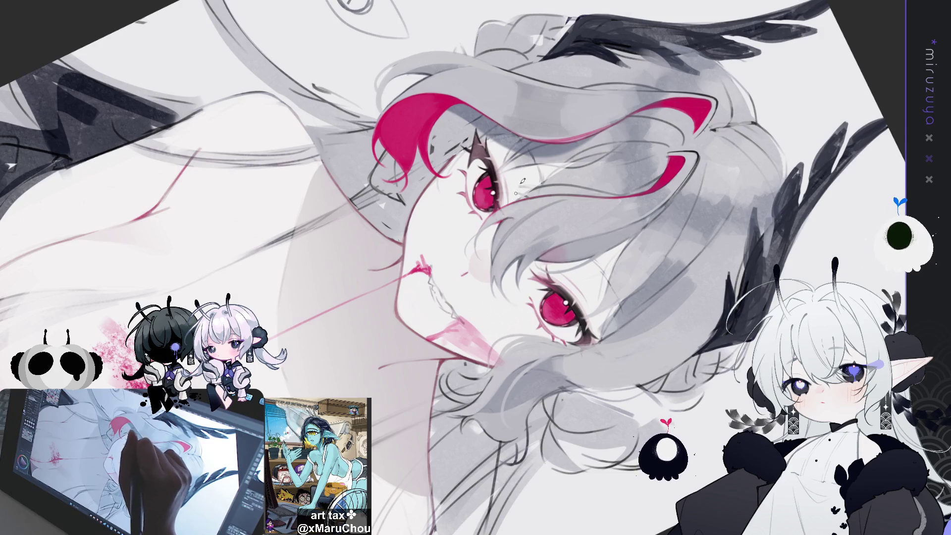
pyautogui.hotkey('ctrl', '0')
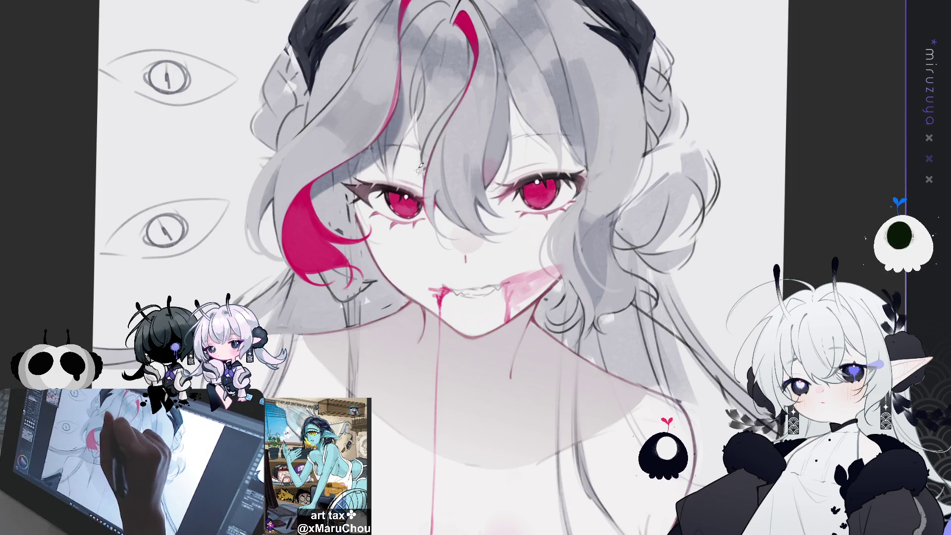
pyautogui.moveTo(486, 139); pyautogui.dragTo(405, 21)
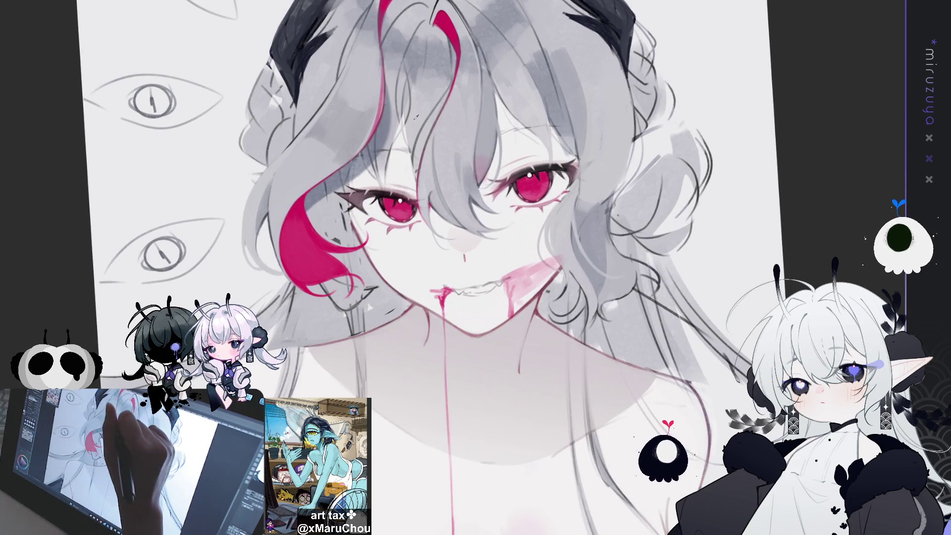
# Undo the last face edit, reset rotation, mirror the canvas to check proportions and back, then recentre the face.
pyautogui.hotkey('ctrl', 'z')
pyautogui.hotkey('ctrl', 'z')
pyautogui.hotkey('ctrl', 'z')
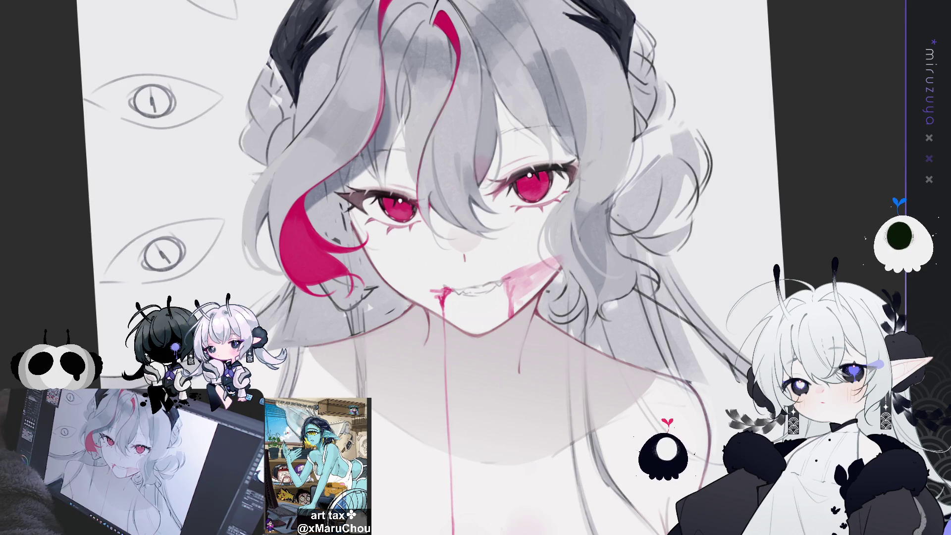
pyautogui.press('Home')
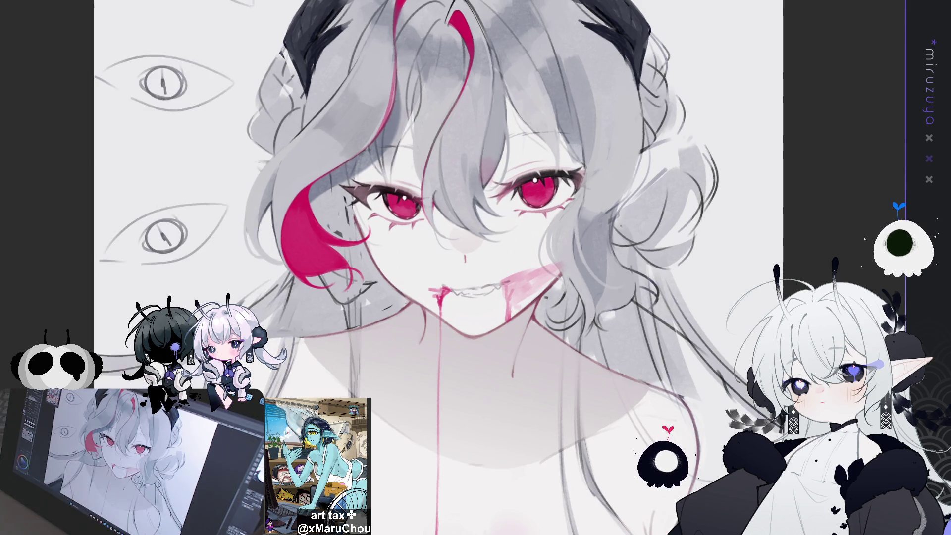
pyautogui.press('h')
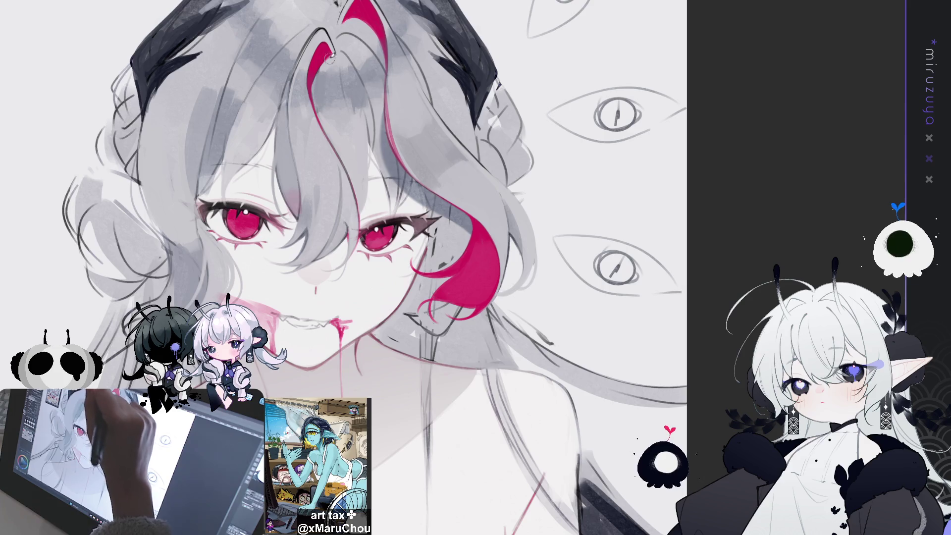
pyautogui.press('h')
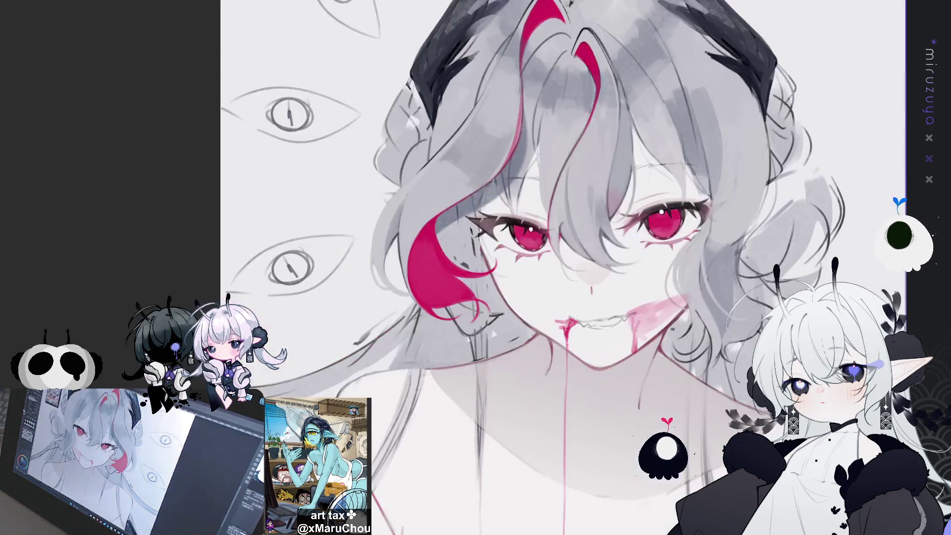
pyautogui.moveTo(544, 233); pyautogui.dragTo(352, 237)
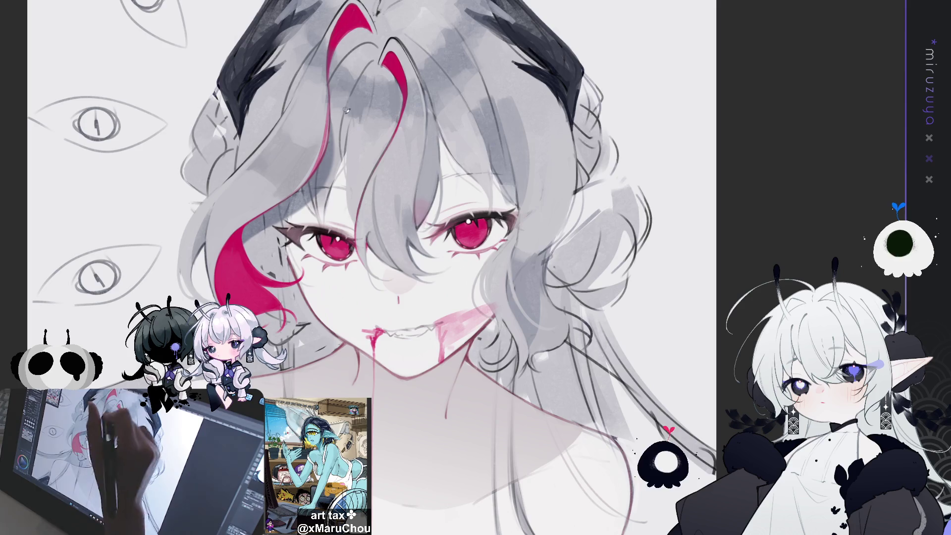
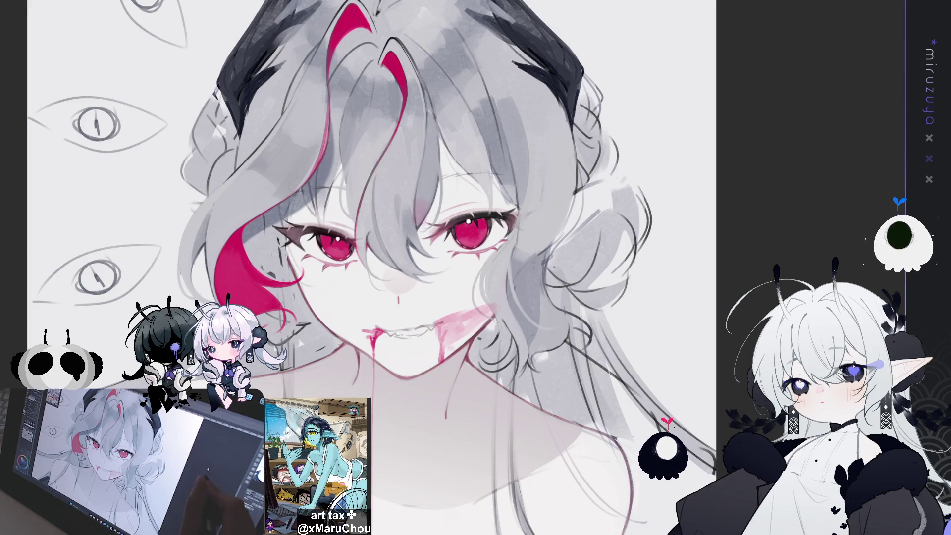
# Draw two short dark strokes over the grey hair at the parting above the face.
pyautogui.moveTo(521, 229)
pyautogui.mouseDown()
pyautogui.moveTo(529, 238)
pyautogui.moveTo(569, 54)
pyautogui.mouseUp()
pyautogui.scroll(-1, 101, 245)
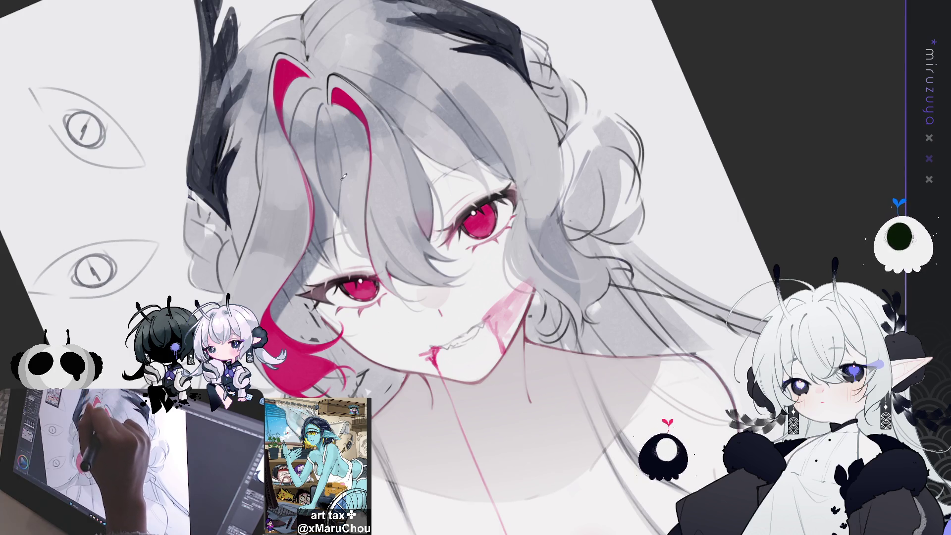
pyautogui.moveTo(339, 117); pyautogui.dragTo(345, 169)
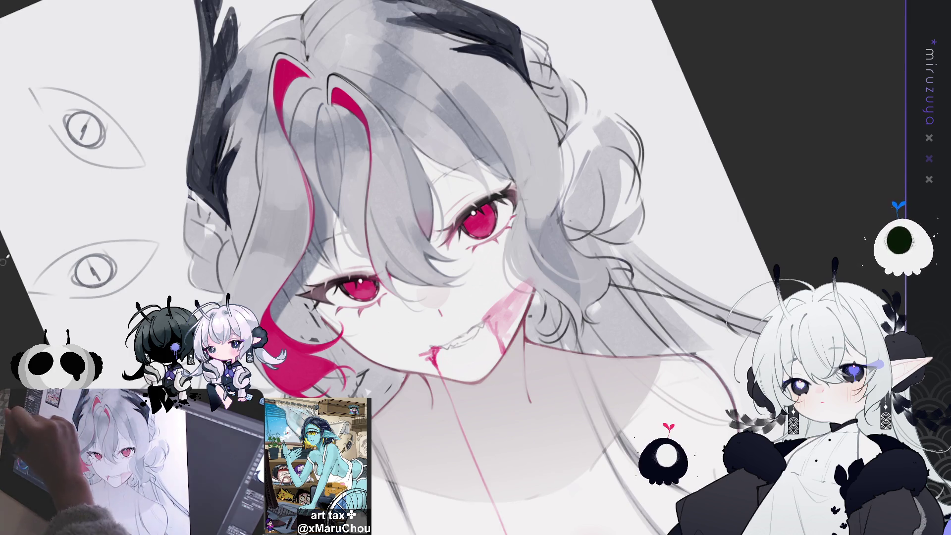
pyautogui.moveTo(328, 109); pyautogui.dragTo(335, 117)
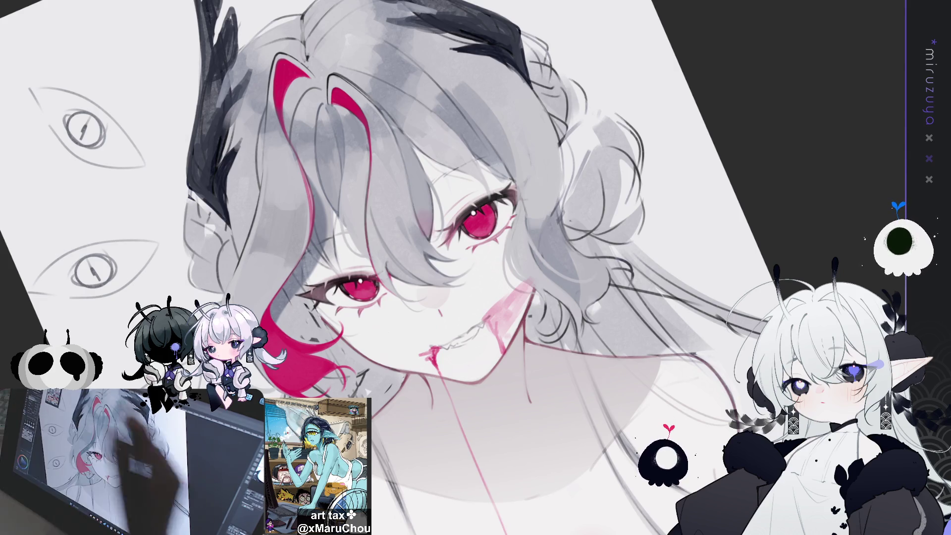
pyautogui.moveTo(454, 170)
pyautogui.mouseDown()
pyautogui.moveTo(409, 175)
pyautogui.moveTo(404, 87)
pyautogui.mouseUp()
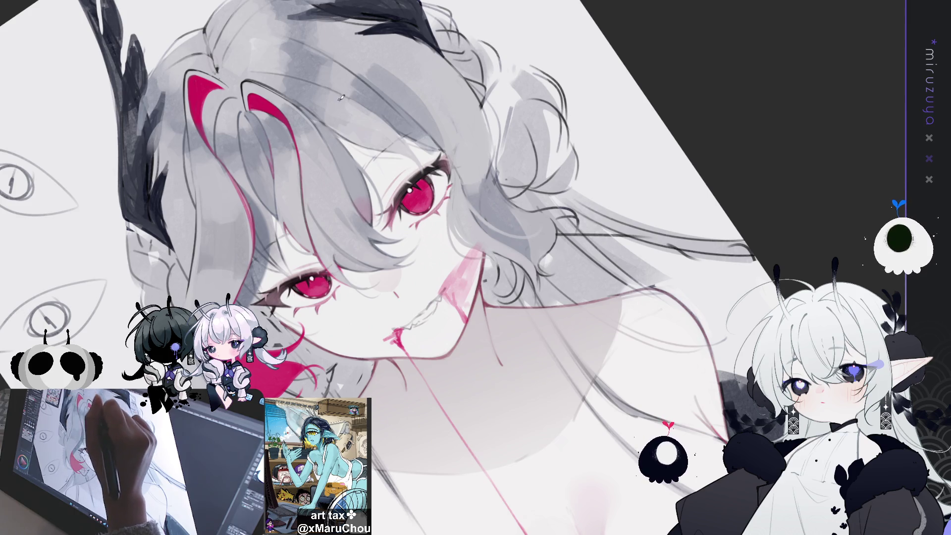
pyautogui.moveTo(342, 105)
pyautogui.mouseDown()
pyautogui.moveTo(664, 293)
pyautogui.moveTo(655, 236)
pyautogui.moveTo(395, 165)
pyautogui.mouseUp()
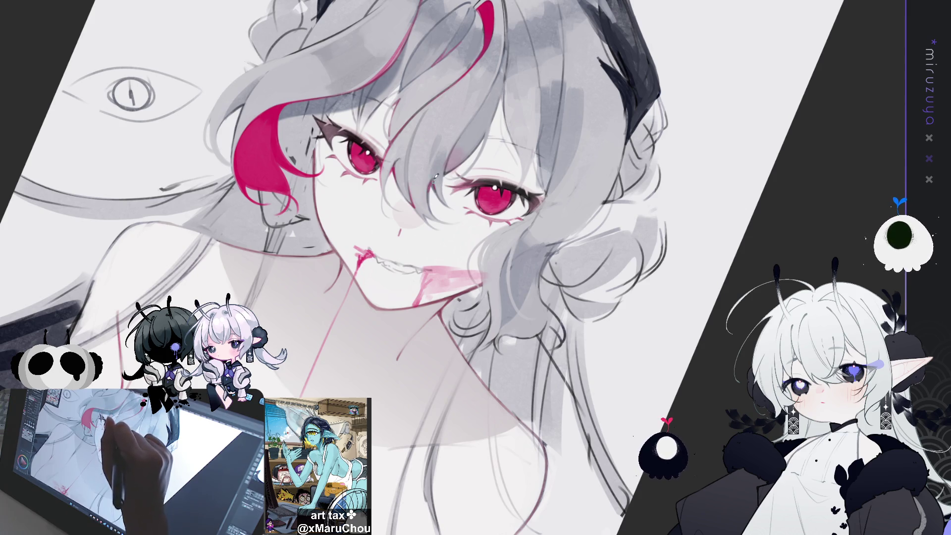
pyautogui.moveTo(469, 205); pyautogui.dragTo(395, 179)
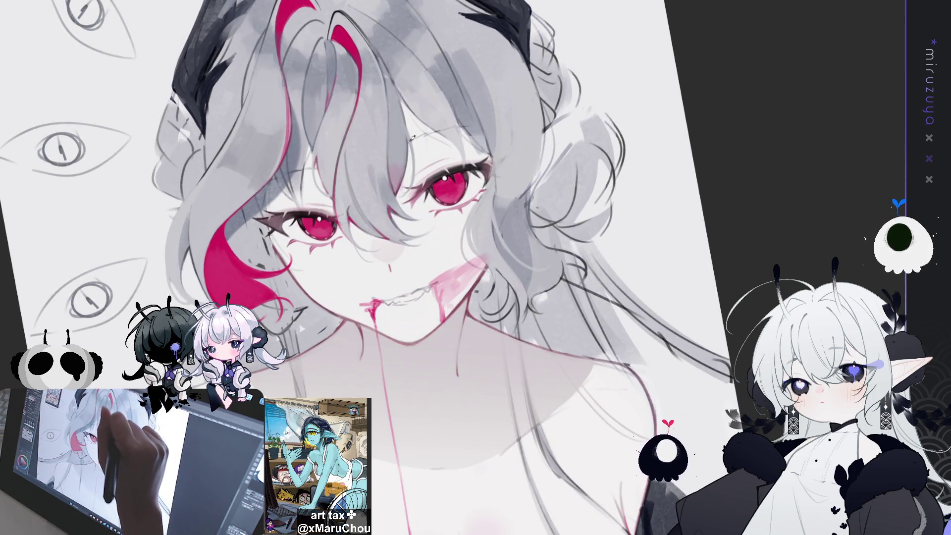
pyautogui.moveTo(384, 44); pyautogui.dragTo(259, 10)
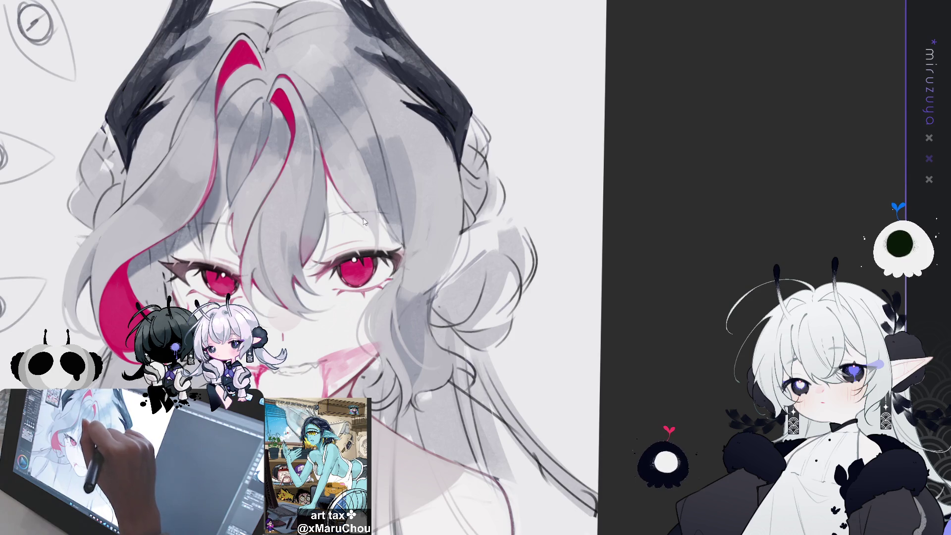
# Draw two thin dark strand lines in the hair beside the right eye, then mirror the view.
pyautogui.moveTo(372, 179)
pyautogui.mouseDown()
pyautogui.moveTo(381, 226)
pyautogui.moveTo(405, 242)
pyautogui.mouseUp()
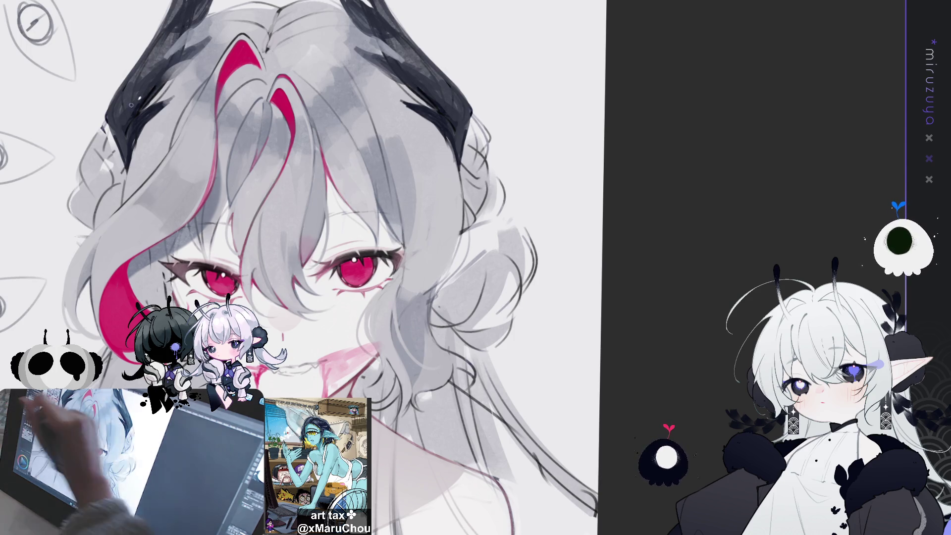
pyautogui.moveTo(379, 196); pyautogui.dragTo(395, 227)
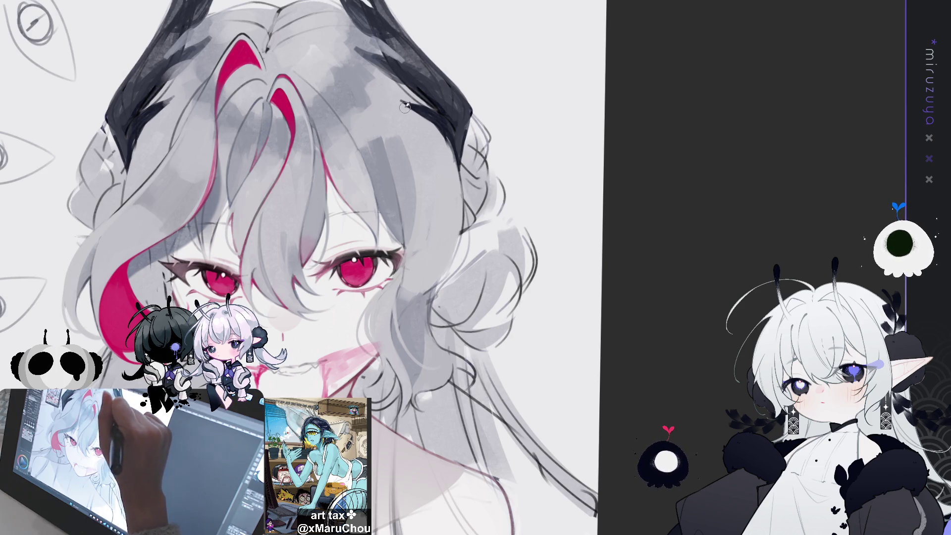
pyautogui.moveTo(404, 111); pyautogui.dragTo(346, 95)
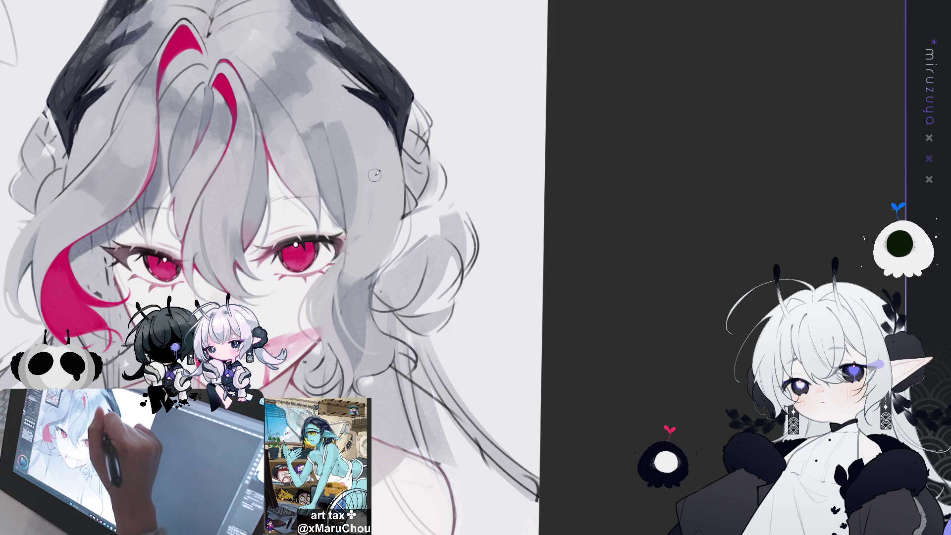
pyautogui.moveTo(381, 190); pyautogui.dragTo(367, 181)
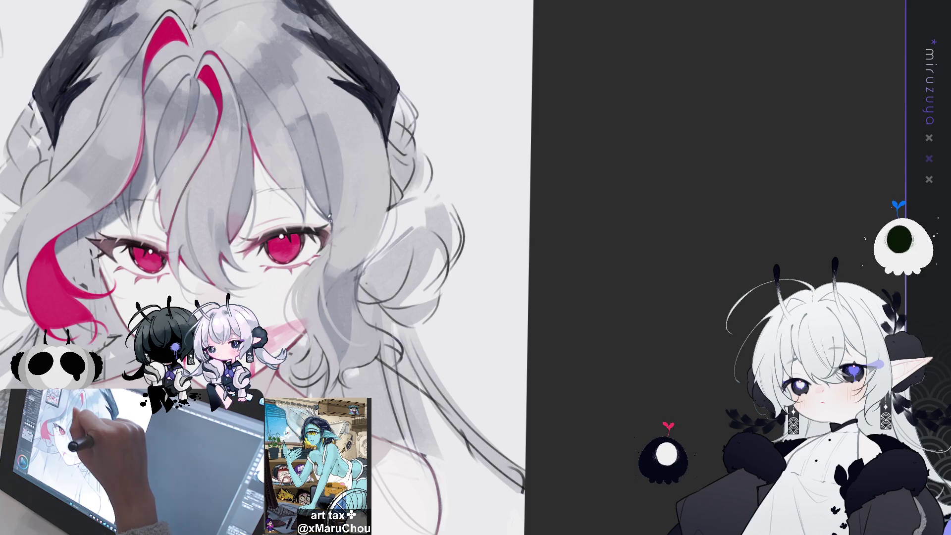
pyautogui.press('h')
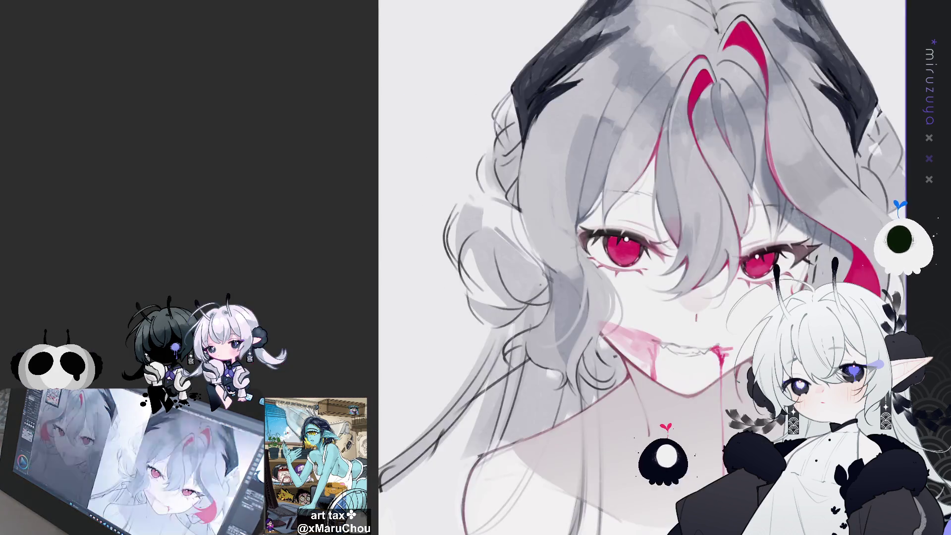
pyautogui.hotkey('ctrl', '0')
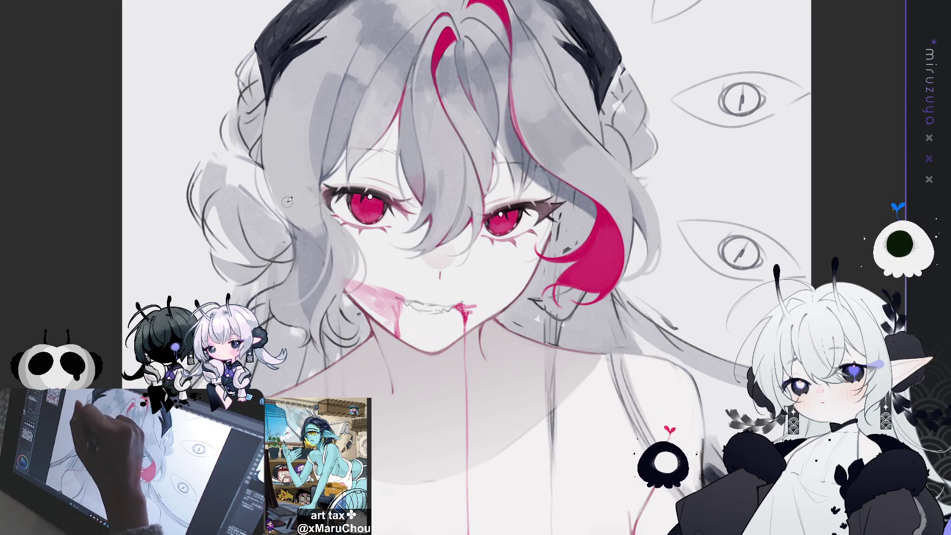
pyautogui.moveTo(283, 199); pyautogui.dragTo(274, 221)
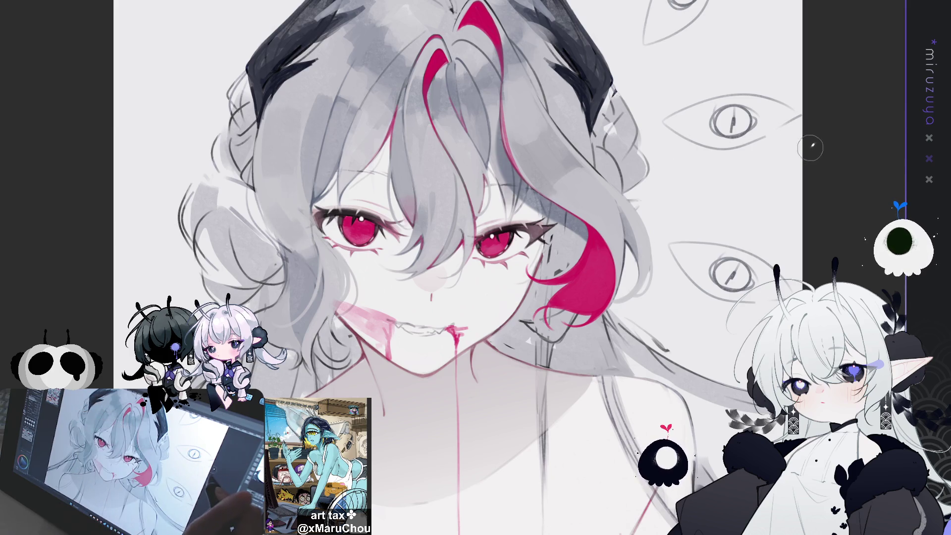
pyautogui.press('h')
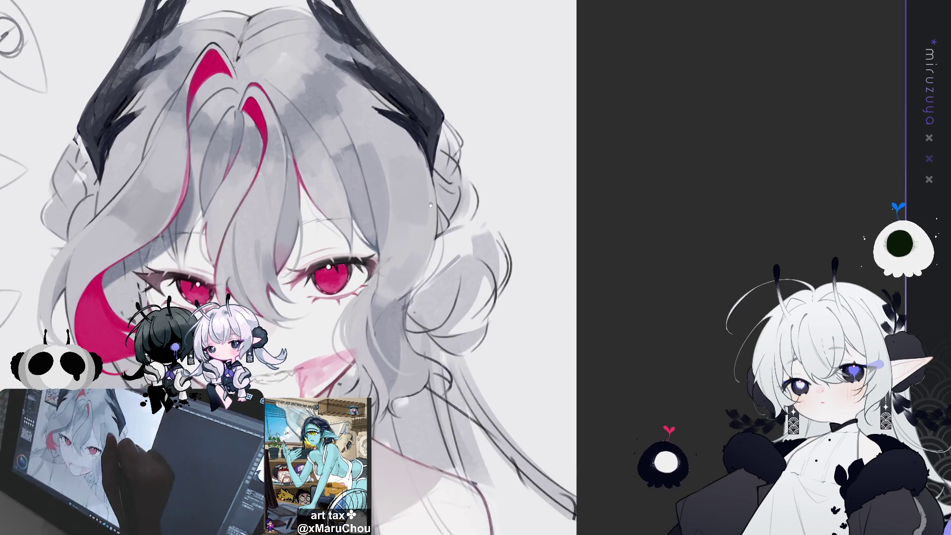
pyautogui.moveTo(584, 163); pyautogui.dragTo(551, 214)
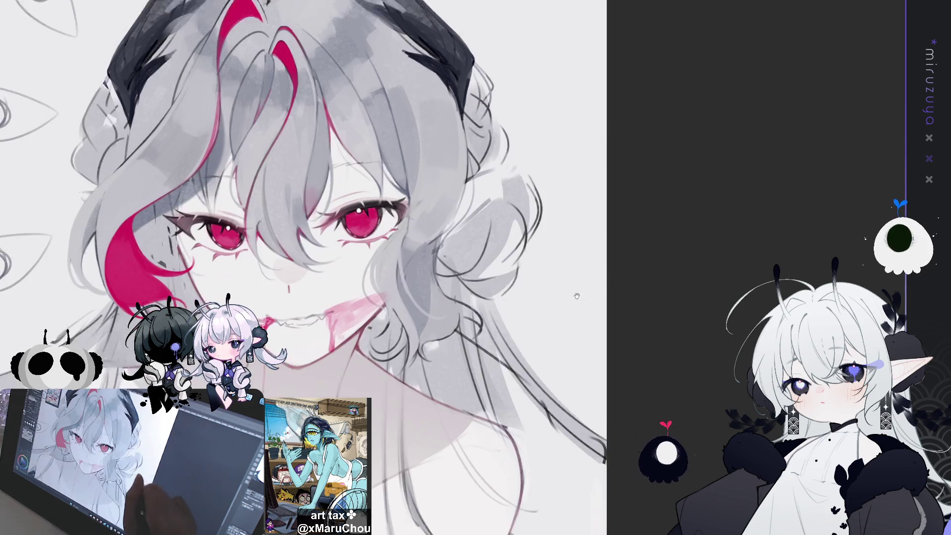
# Paint two red blood drips running down from the fanged mouth toward the neck.
pyautogui.press('h')
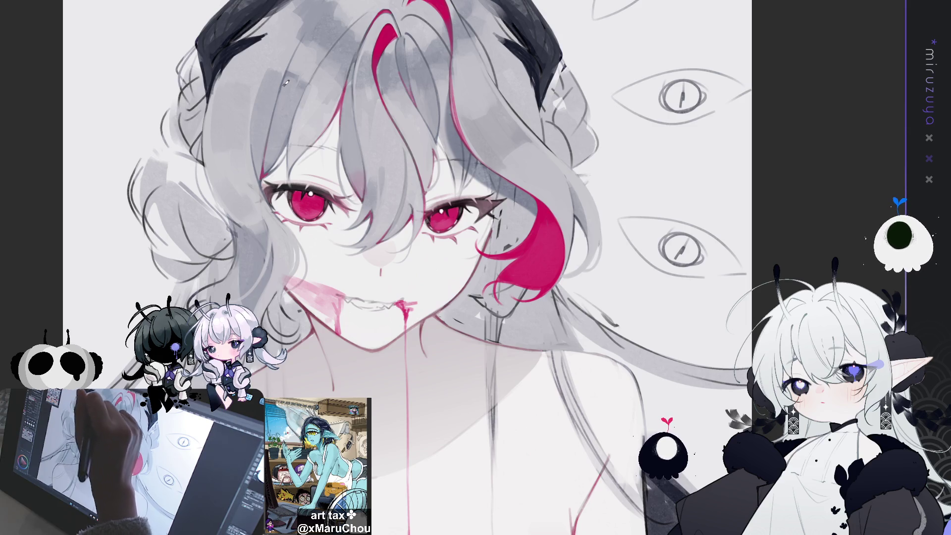
pyautogui.press('h')
pyautogui.moveTo(830, 246); pyautogui.dragTo(572, 293)
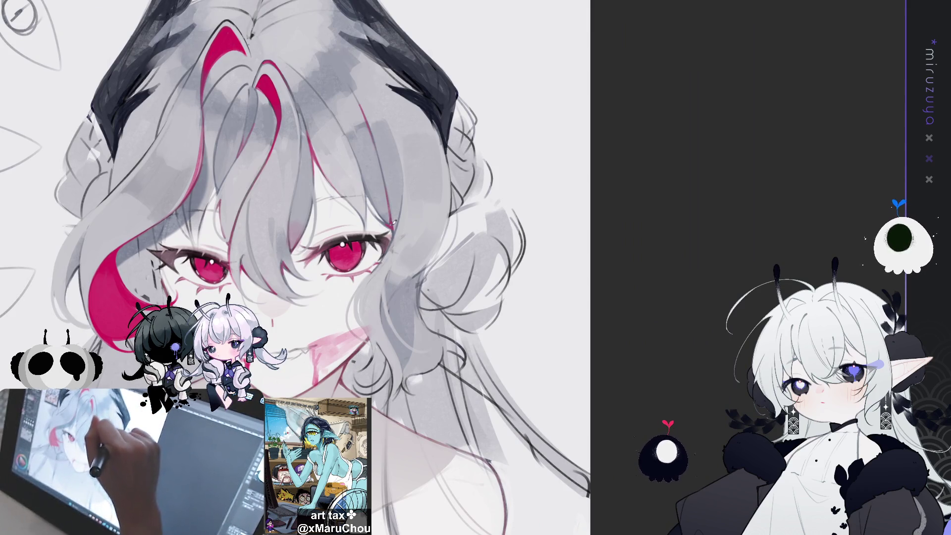
pyautogui.moveTo(387, 183); pyautogui.dragTo(434, 146)
pyautogui.moveTo(297, 312); pyautogui.dragTo(295, 388)
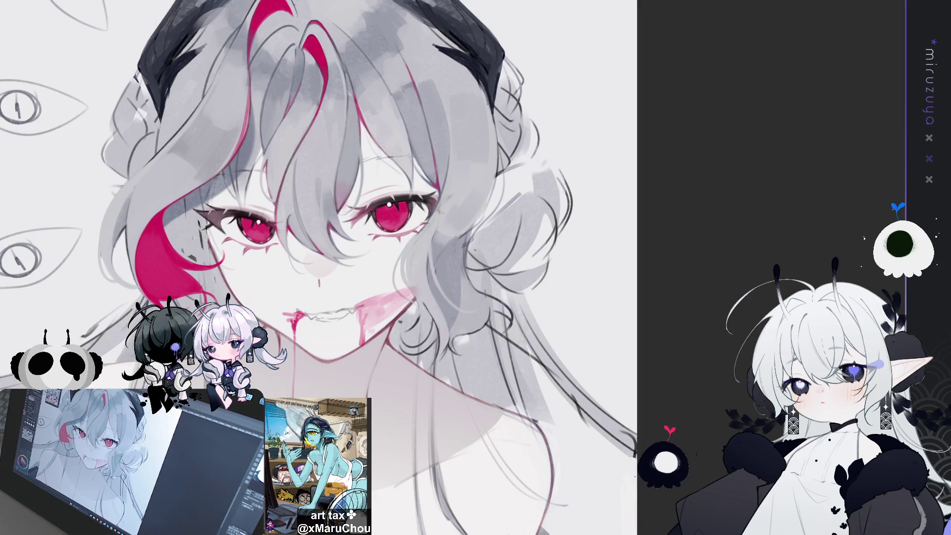
pyautogui.moveTo(446, 238)
pyautogui.mouseDown()
pyautogui.moveTo(471, 293)
pyautogui.moveTo(498, 298)
pyautogui.moveTo(515, 277)
pyautogui.moveTo(534, 238)
pyautogui.moveTo(525, 189)
pyautogui.moveTo(495, 159)
pyautogui.mouseUp()
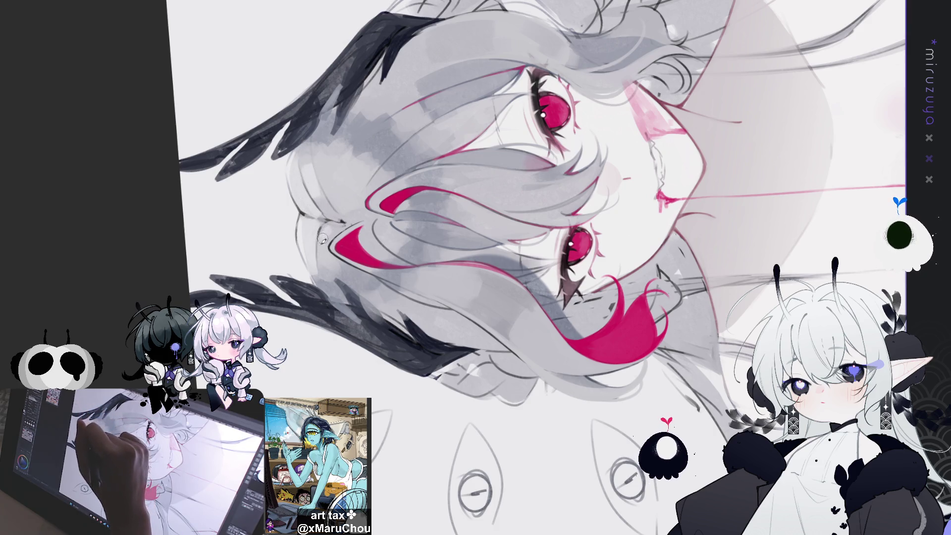
pyautogui.moveTo(354, 224)
pyautogui.mouseDown()
pyautogui.moveTo(561, 308)
pyautogui.moveTo(465, 257)
pyautogui.mouseUp()
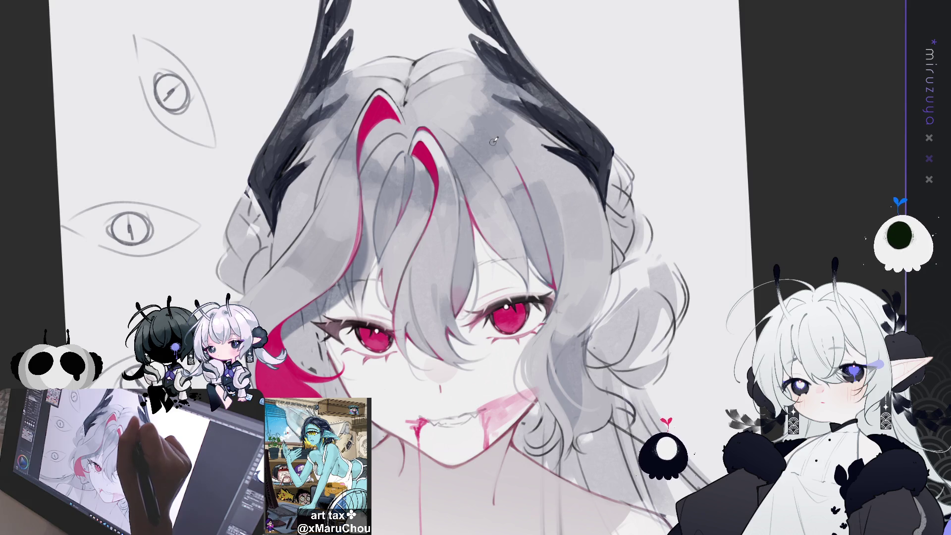
pyautogui.press('-')
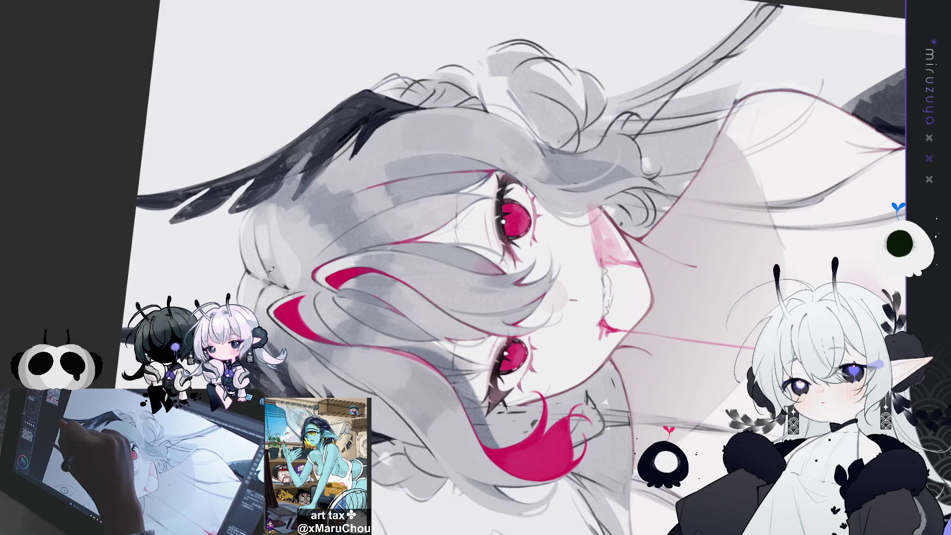
pyautogui.moveTo(276, 281); pyautogui.dragTo(262, 244)
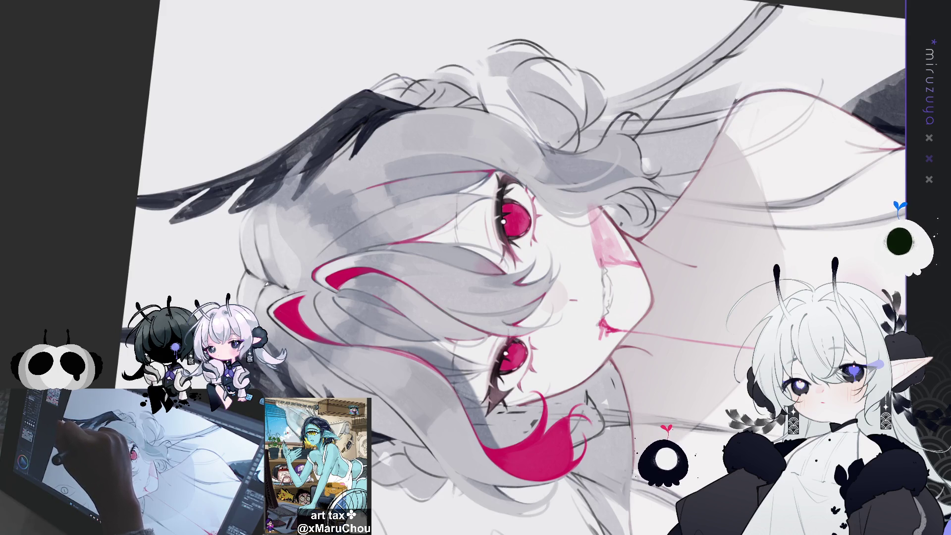
pyautogui.moveTo(298, 267); pyautogui.dragTo(327, 253)
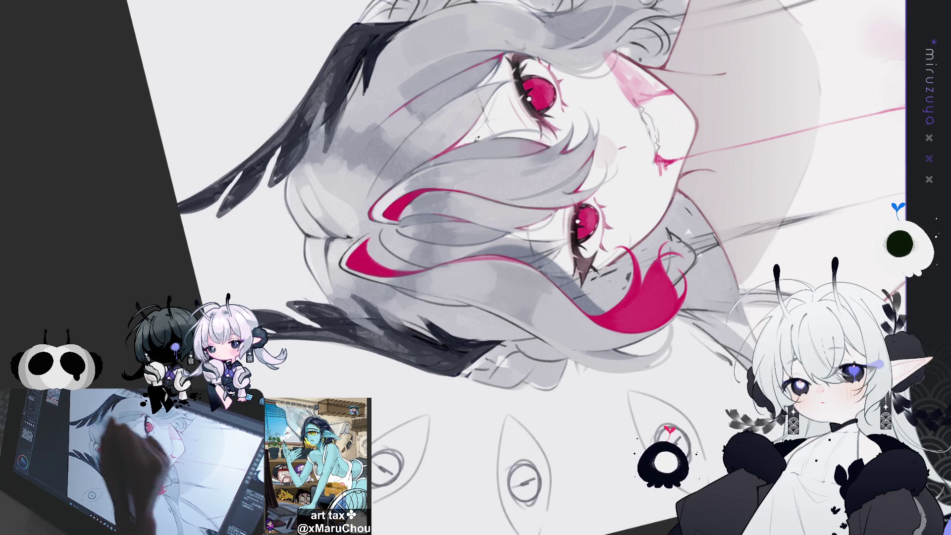
pyautogui.moveTo(426, 177); pyautogui.dragTo(337, 184)
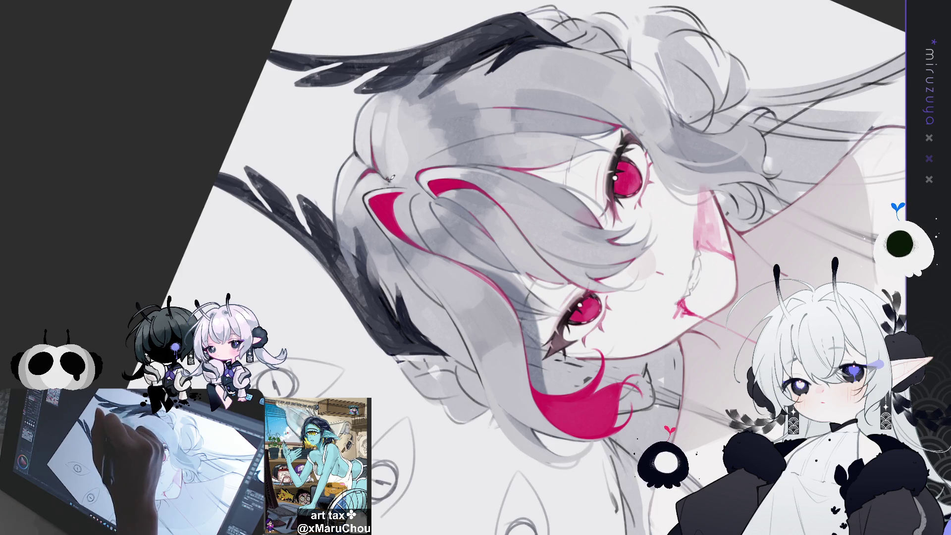
pyautogui.moveTo(392, 180); pyautogui.dragTo(638, 261)
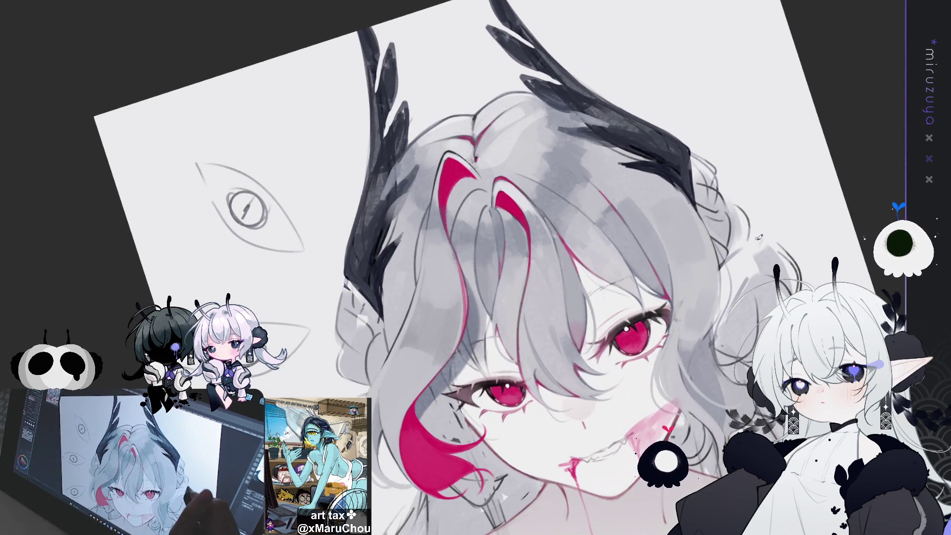
pyautogui.moveTo(703, 281); pyautogui.dragTo(537, 130)
pyautogui.moveTo(577, 282)
pyautogui.mouseDown()
pyautogui.moveTo(568, 278)
pyautogui.moveTo(576, 276)
pyautogui.mouseUp()
pyautogui.scroll(-3, 576, 275)
pyautogui.scroll(3, 572, 270)
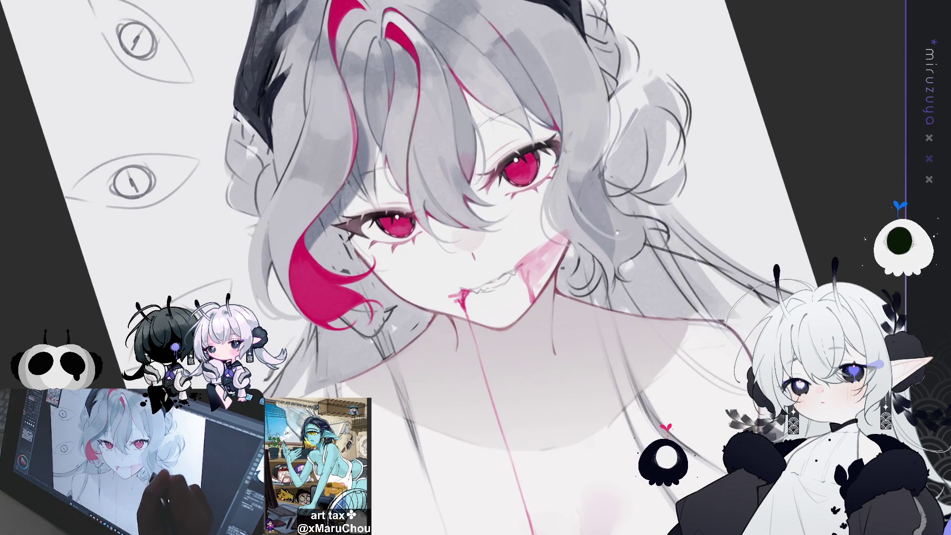
pyautogui.moveTo(557, 276); pyautogui.dragTo(428, 143)
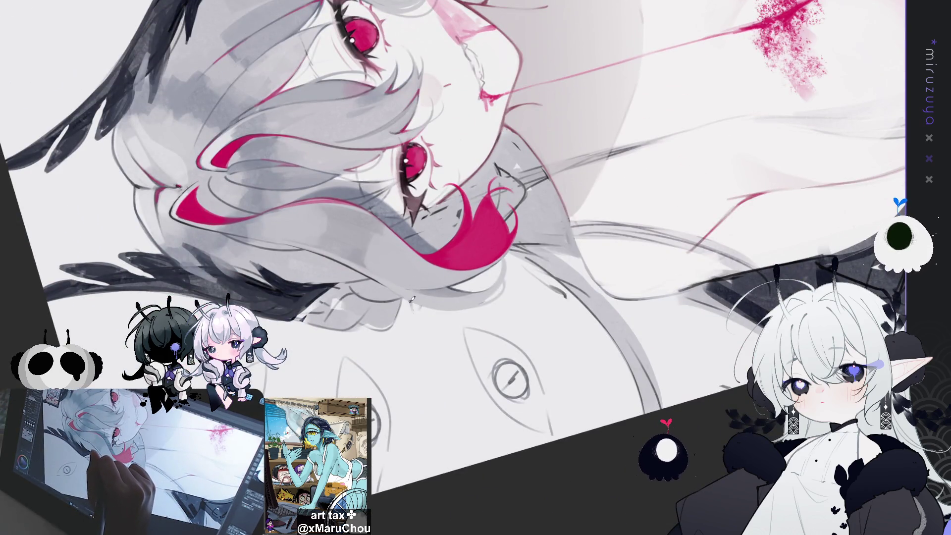
pyautogui.moveTo(535, 198)
pyautogui.mouseDown()
pyautogui.moveTo(569, 277)
pyautogui.moveTo(601, 294)
pyautogui.mouseUp()
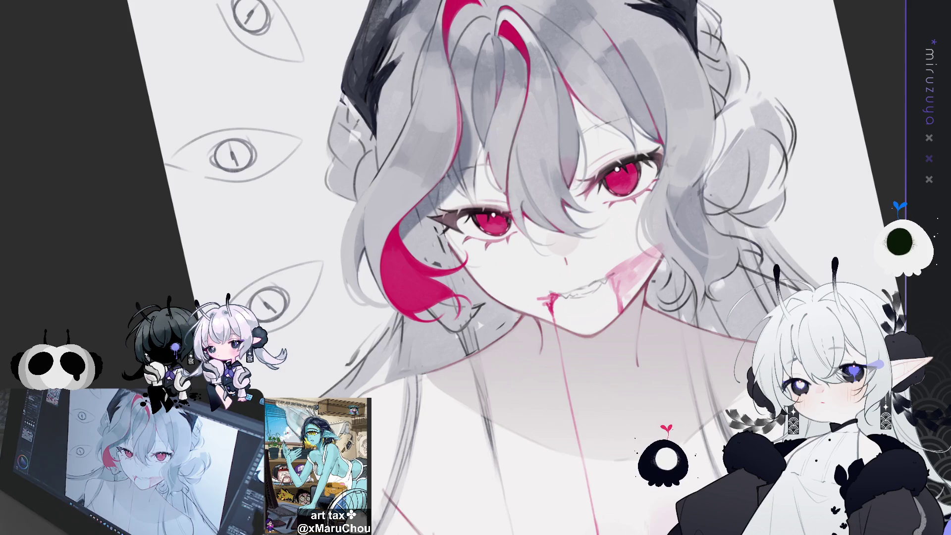
pyautogui.hotkey('ctrl', '@')
pyautogui.moveTo(767, 455)
pyautogui.mouseDown()
pyautogui.moveTo(530, 402)
pyautogui.moveTo(530, 367)
pyautogui.moveTo(511, 358)
pyautogui.mouseUp()
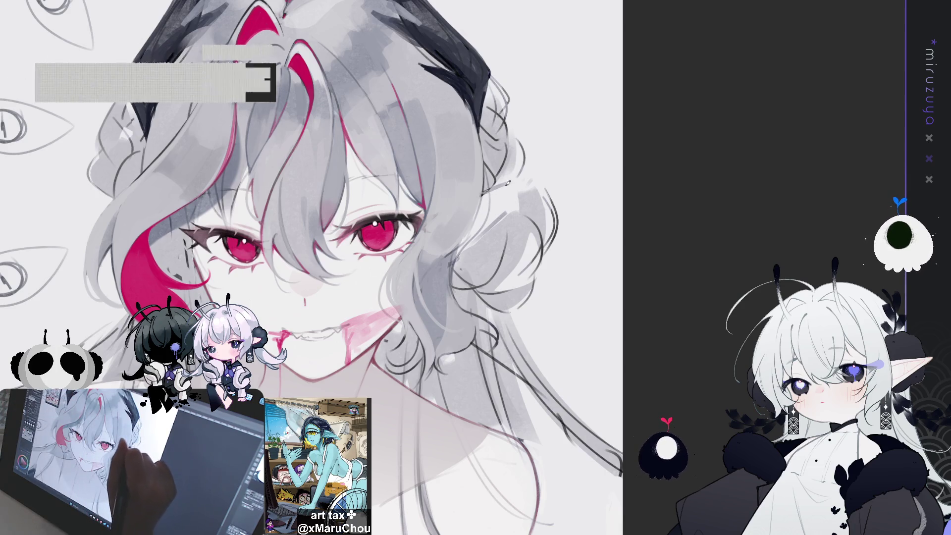
pyautogui.press('h')
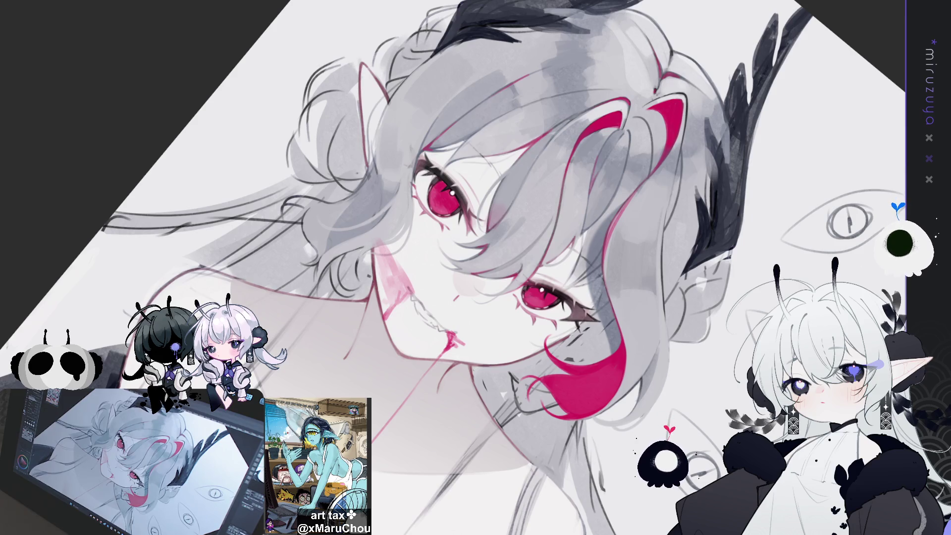
# Reset the canvas view back to upright with Ctrl+0.
pyautogui.hotkey('ctrl', '0')
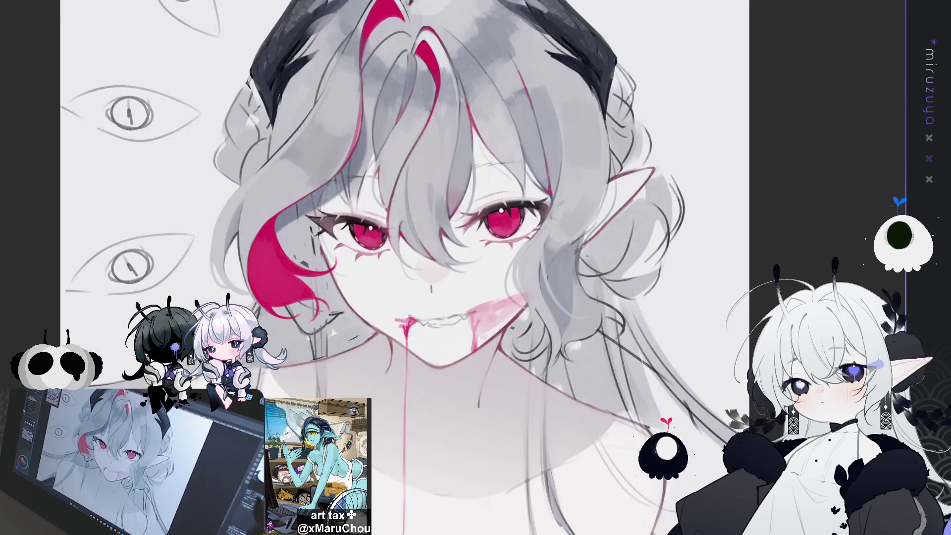
pyautogui.press('-')
pyautogui.press('-')
pyautogui.press('-')
pyautogui.press('-')
pyautogui.press('-')
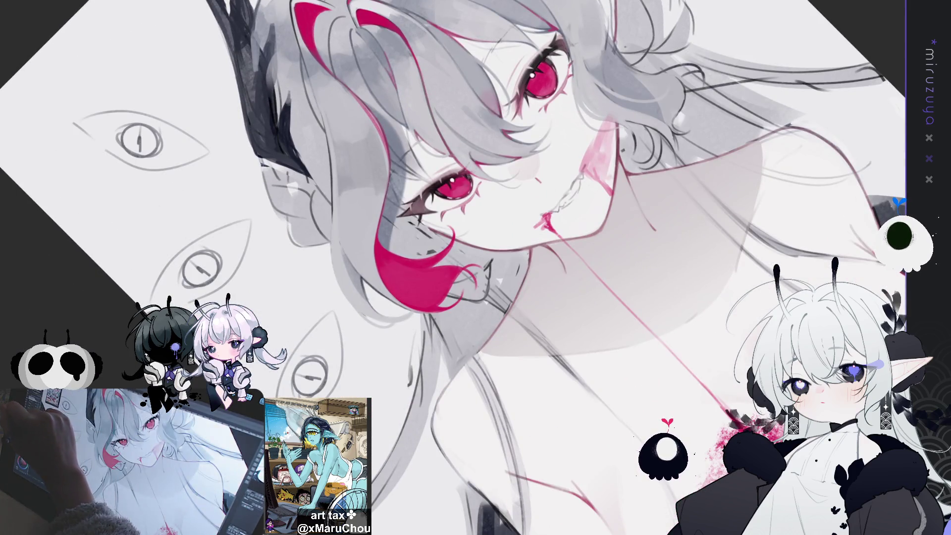
pyautogui.scroll(2, 475, 267)
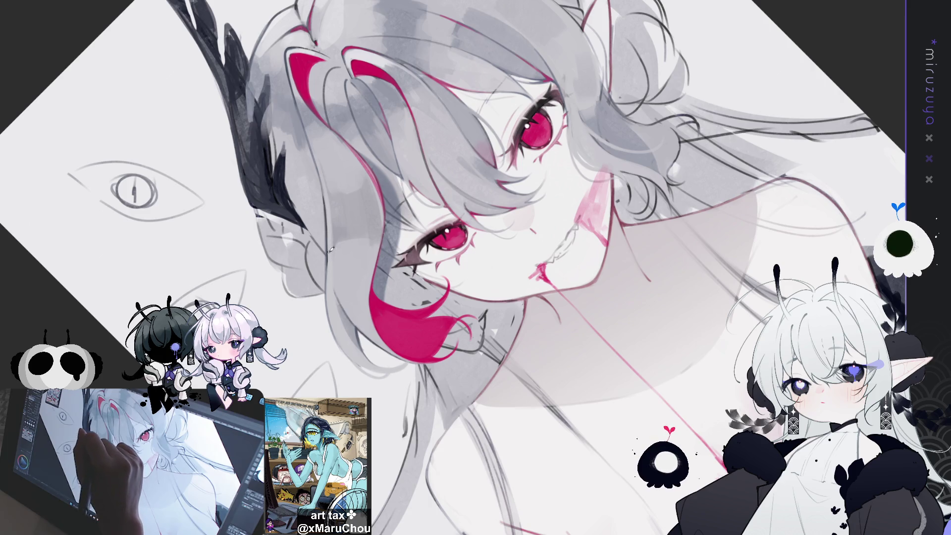
pyautogui.moveTo(348, 312)
pyautogui.mouseDown()
pyautogui.moveTo(605, 214)
pyautogui.moveTo(551, 162)
pyautogui.mouseUp()
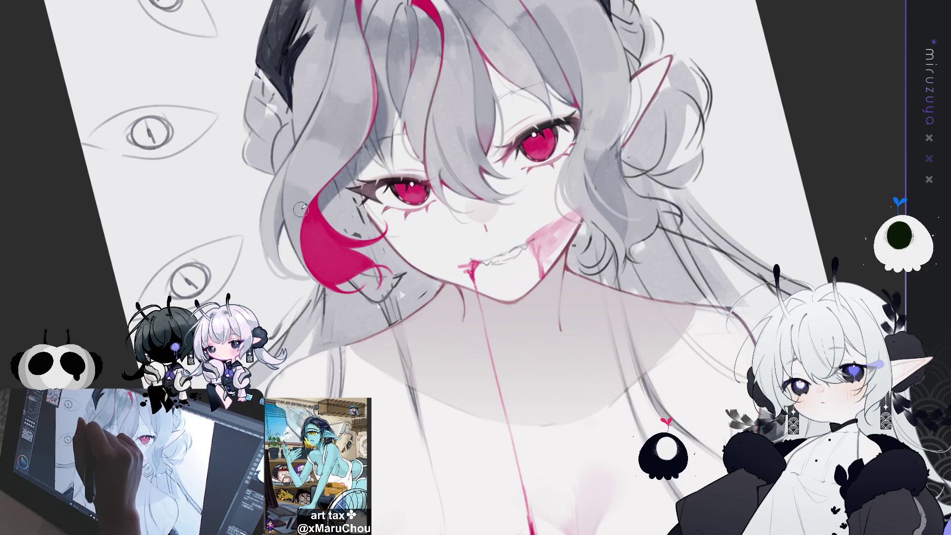
pyautogui.moveTo(405, 142); pyautogui.dragTo(368, 203)
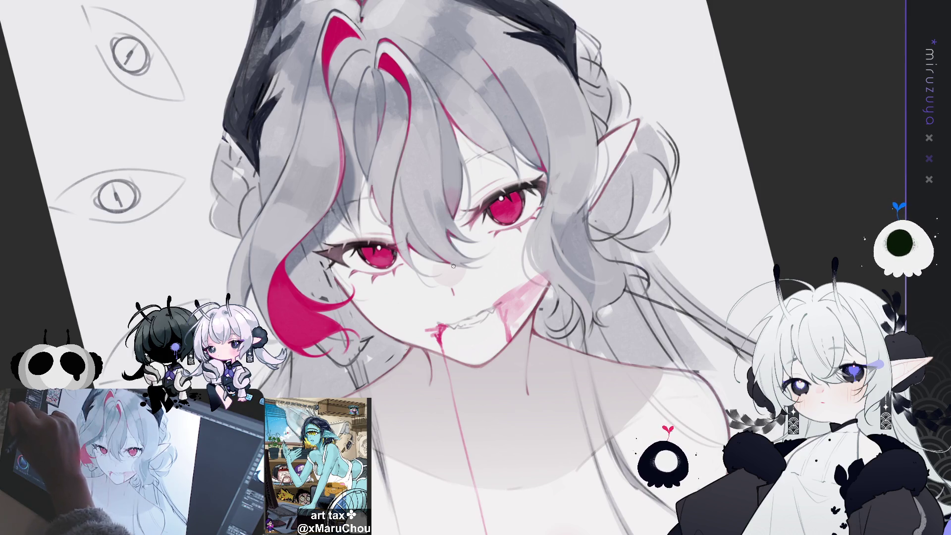
pyautogui.moveTo(131, 218); pyautogui.dragTo(316, 378)
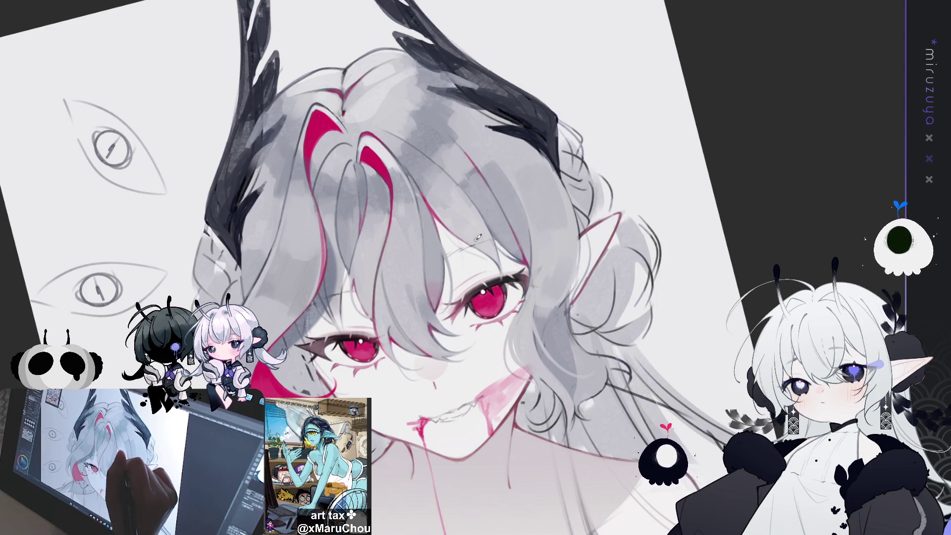
pyautogui.moveTo(629, 277); pyautogui.dragTo(436, 149)
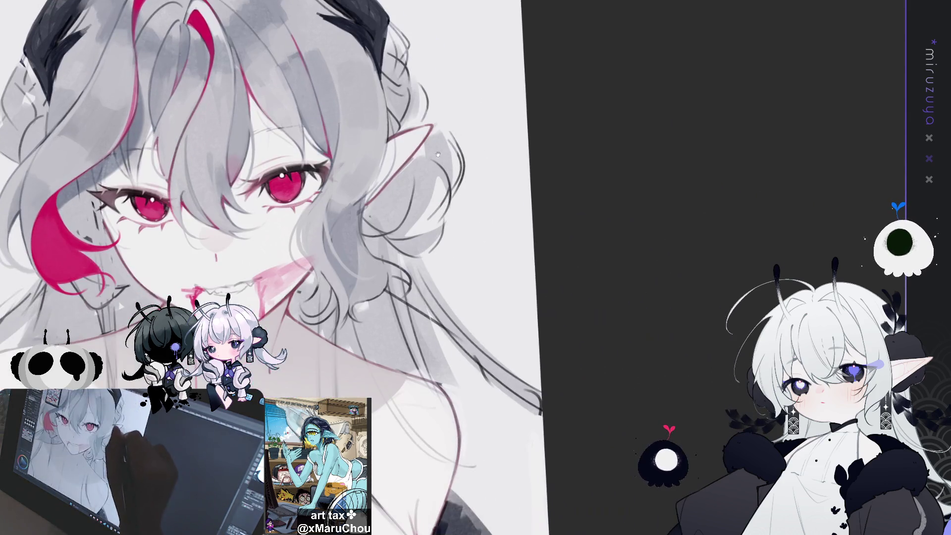
pyautogui.press('h')
pyautogui.moveTo(583, 274)
pyautogui.mouseDown()
pyautogui.moveTo(373, 277)
pyautogui.moveTo(332, 294)
pyautogui.mouseUp()
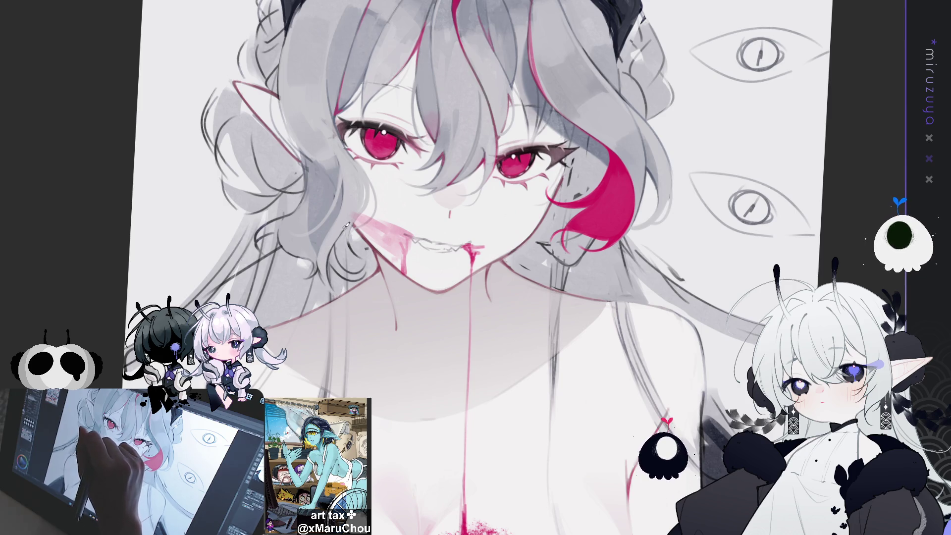
pyautogui.moveTo(355, 236); pyautogui.dragTo(524, 277)
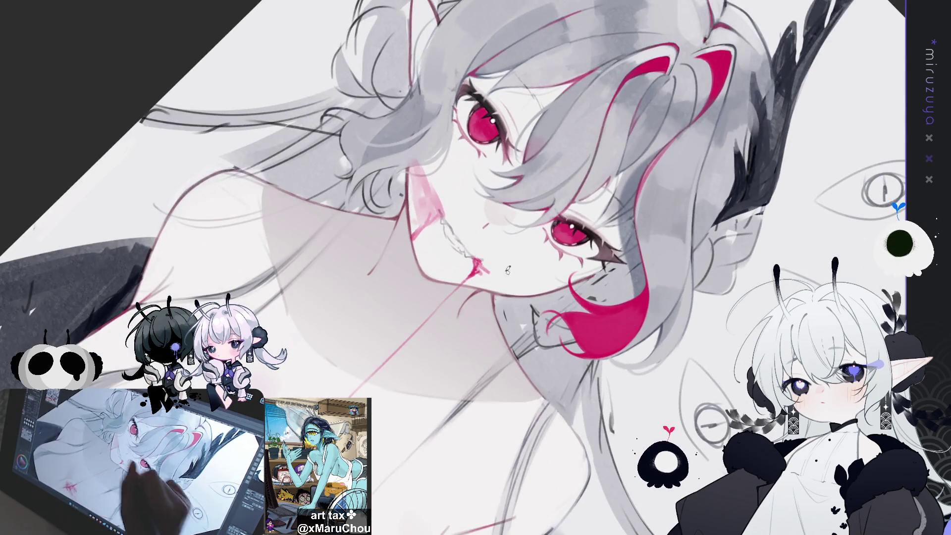
# Paint a magenta tip into the hair lock beside the chin on the left.
pyautogui.moveTo(372, 171)
pyautogui.mouseDown()
pyautogui.moveTo(372, 205)
pyautogui.moveTo(389, 213)
pyautogui.moveTo(372, 188)
pyautogui.moveTo(369, 203)
pyautogui.moveTo(369, 177)
pyautogui.moveTo(374, 207)
pyautogui.moveTo(369, 198)
pyautogui.mouseUp()
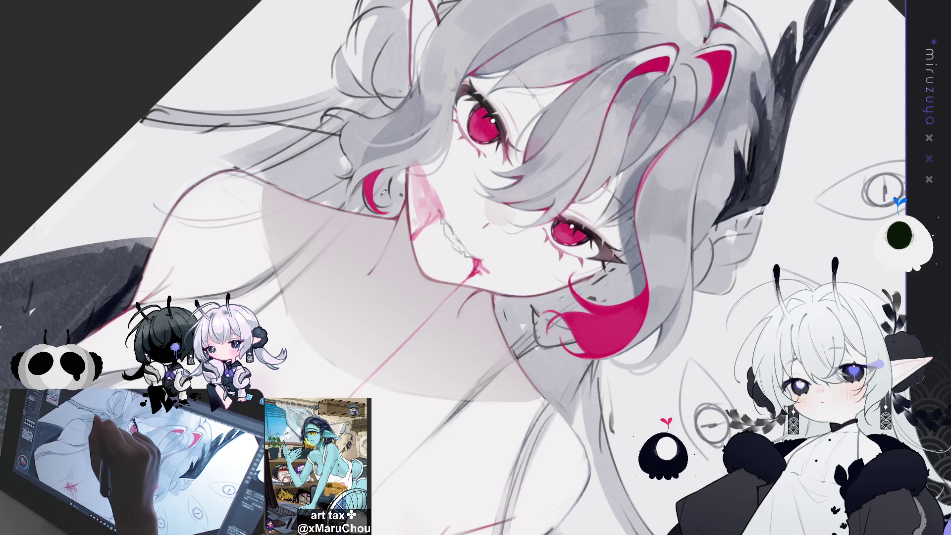
pyautogui.moveTo(386, 179); pyautogui.dragTo(442, 300)
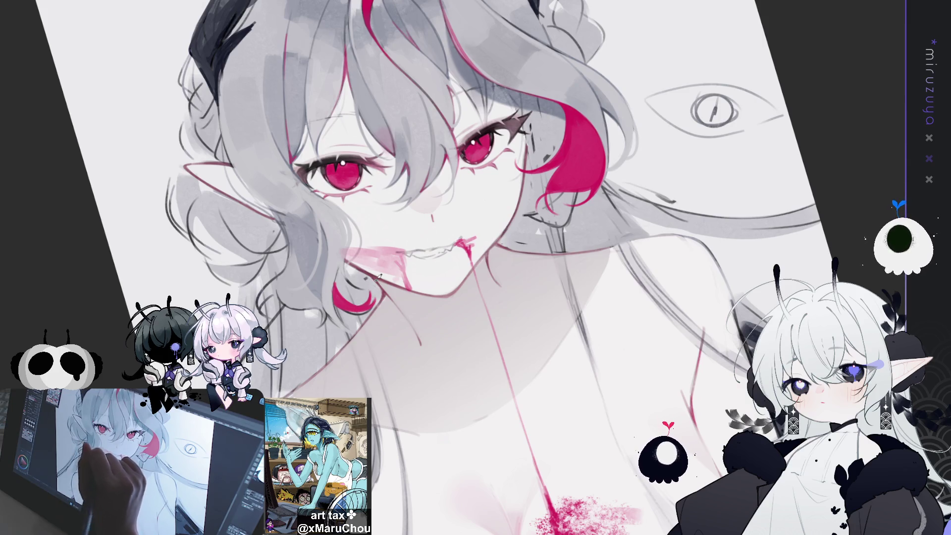
pyautogui.hotkey('ctrl', '@')
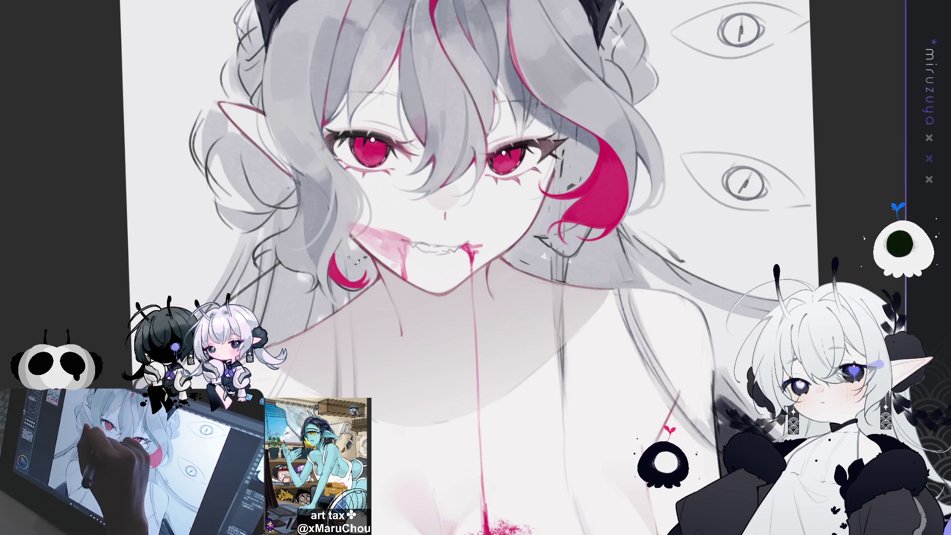
pyautogui.scroll(-3, 426, 267)
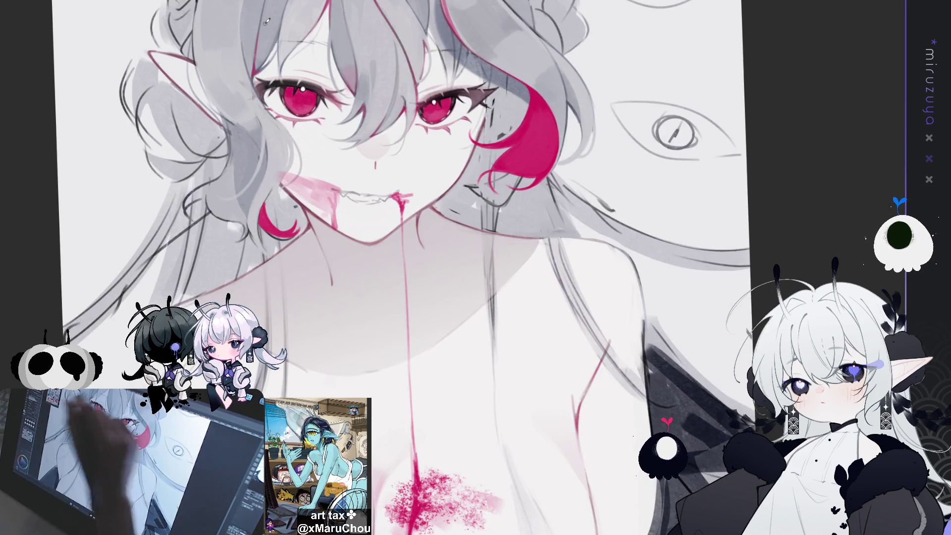
pyautogui.scroll(3, 474, 176)
pyautogui.scroll(-3, 474, 176)
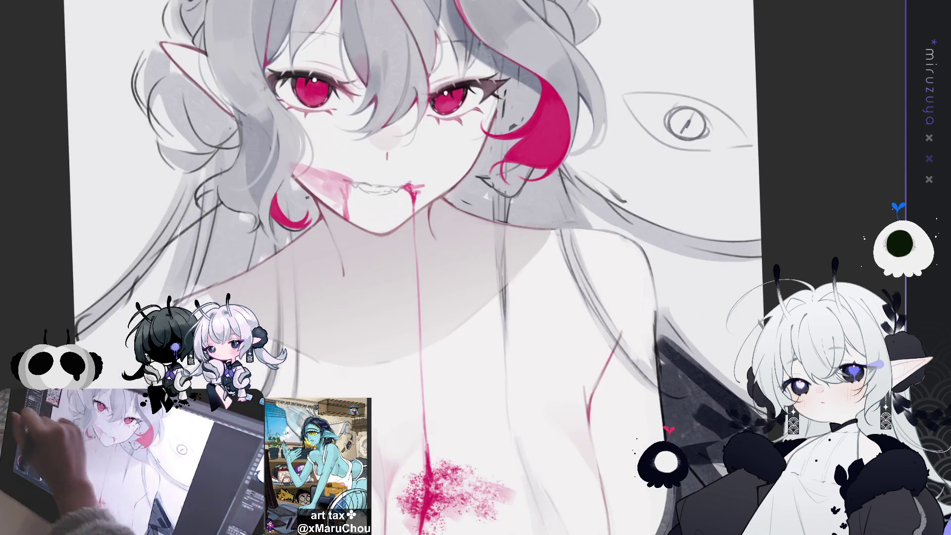
pyautogui.scroll(3, 453, 266)
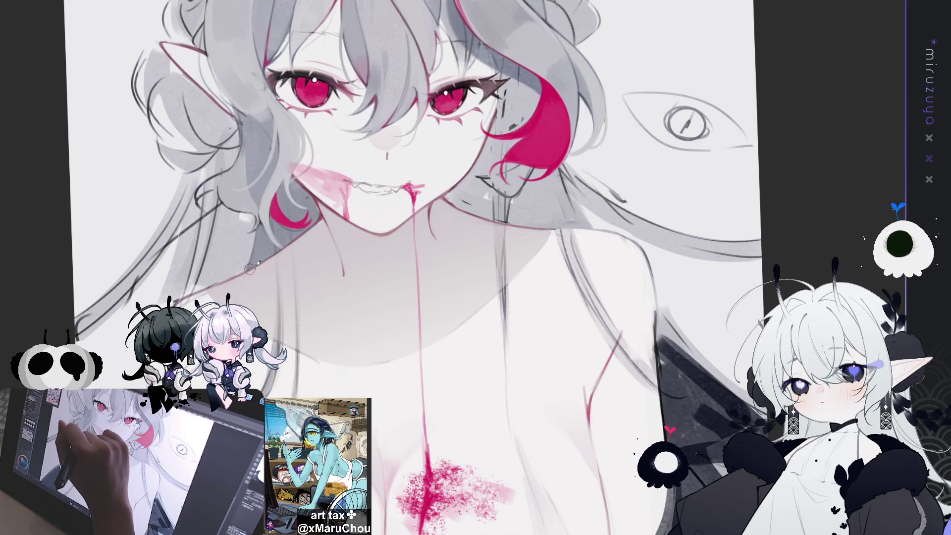
pyautogui.moveTo(633, 303)
pyautogui.mouseDown()
pyautogui.moveTo(619, 297)
pyautogui.moveTo(658, 290)
pyautogui.mouseUp()
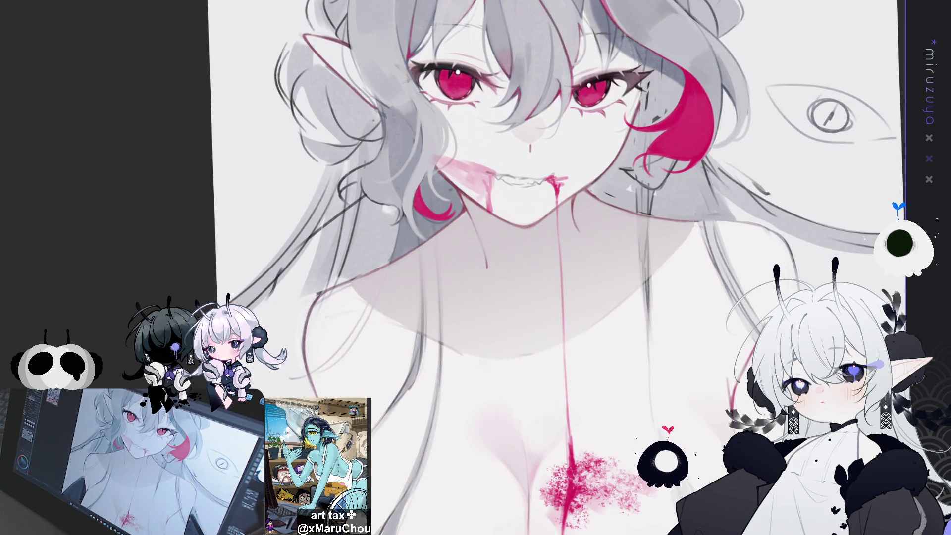
pyautogui.press('h')
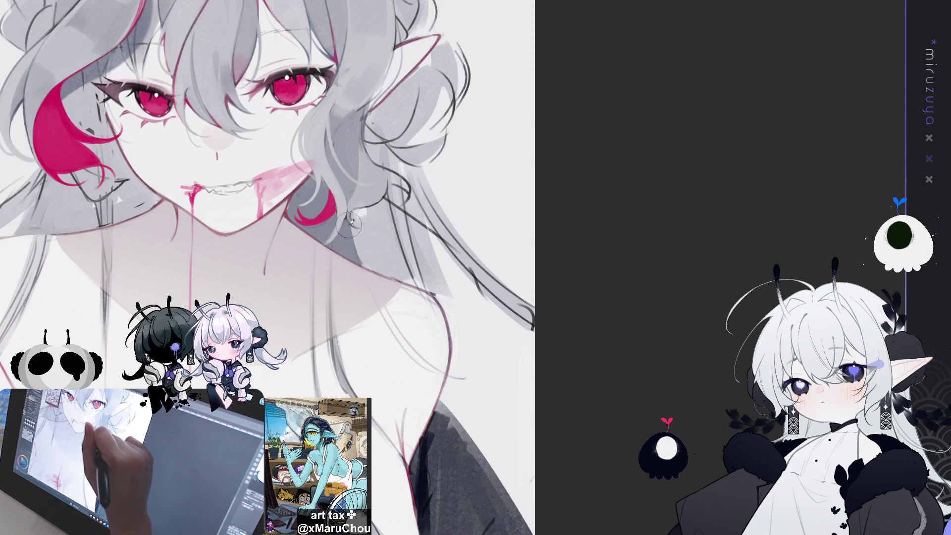
# Deepen the grey shading along the hair and neck, and move the cheek mark lower.
pyautogui.moveTo(361, 217)
pyautogui.mouseDown()
pyautogui.moveTo(389, 263)
pyautogui.moveTo(376, 255)
pyautogui.moveTo(381, 268)
pyautogui.moveTo(408, 280)
pyautogui.moveTo(386, 208)
pyautogui.moveTo(410, 284)
pyautogui.mouseUp()
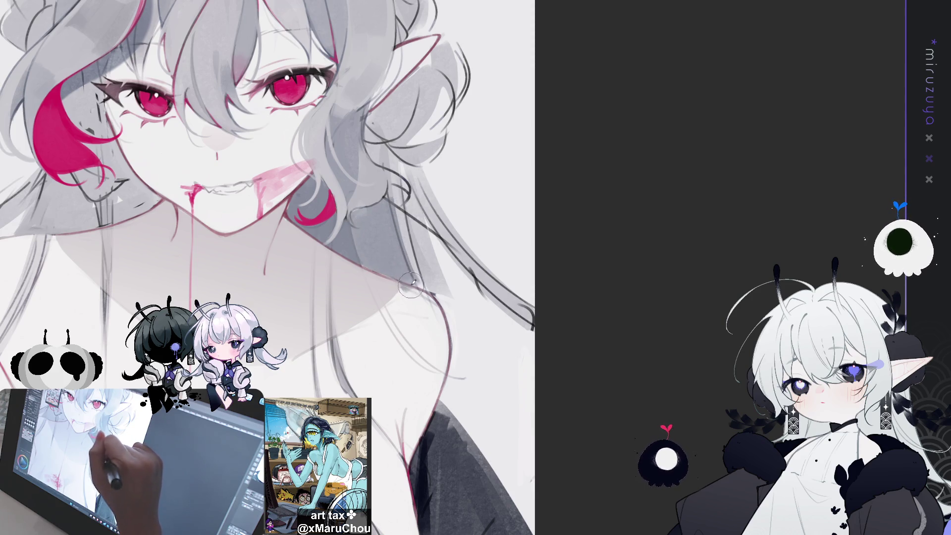
pyautogui.press('h')
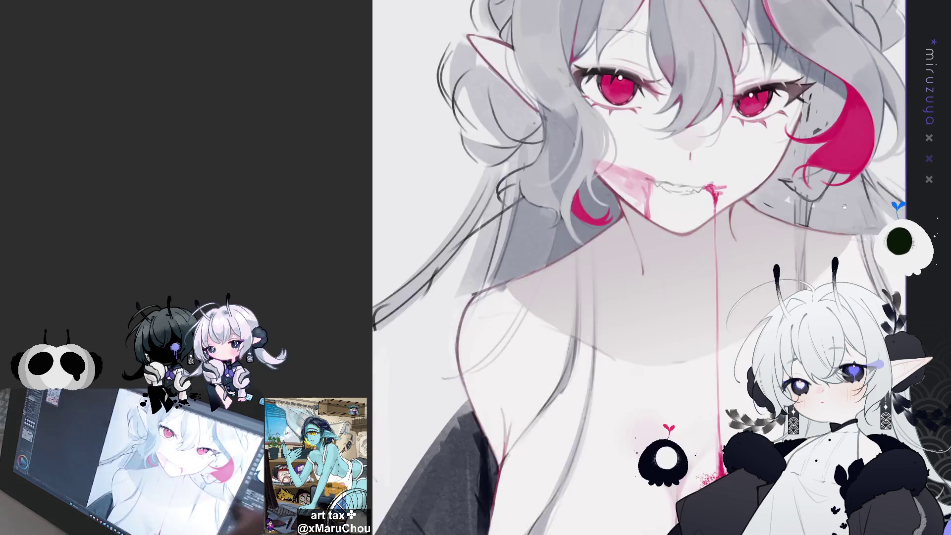
pyautogui.moveTo(869, 197); pyautogui.dragTo(499, 219)
pyautogui.moveTo(390, 230)
pyautogui.mouseDown()
pyautogui.moveTo(384, 237)
pyautogui.moveTo(409, 243)
pyautogui.moveTo(398, 220)
pyautogui.moveTo(386, 229)
pyautogui.moveTo(418, 198)
pyautogui.moveTo(422, 169)
pyautogui.moveTo(411, 253)
pyautogui.moveTo(424, 168)
pyautogui.moveTo(406, 217)
pyautogui.moveTo(381, 237)
pyautogui.moveTo(409, 224)
pyautogui.moveTo(486, 233)
pyautogui.moveTo(486, 241)
pyautogui.moveTo(462, 213)
pyautogui.moveTo(471, 262)
pyautogui.moveTo(438, 262)
pyautogui.moveTo(453, 213)
pyautogui.moveTo(438, 223)
pyautogui.moveTo(446, 183)
pyautogui.moveTo(449, 248)
pyautogui.moveTo(470, 263)
pyautogui.moveTo(463, 203)
pyautogui.moveTo(460, 236)
pyautogui.moveTo(439, 238)
pyautogui.moveTo(439, 262)
pyautogui.moveTo(465, 245)
pyautogui.moveTo(464, 260)
pyautogui.mouseUp()
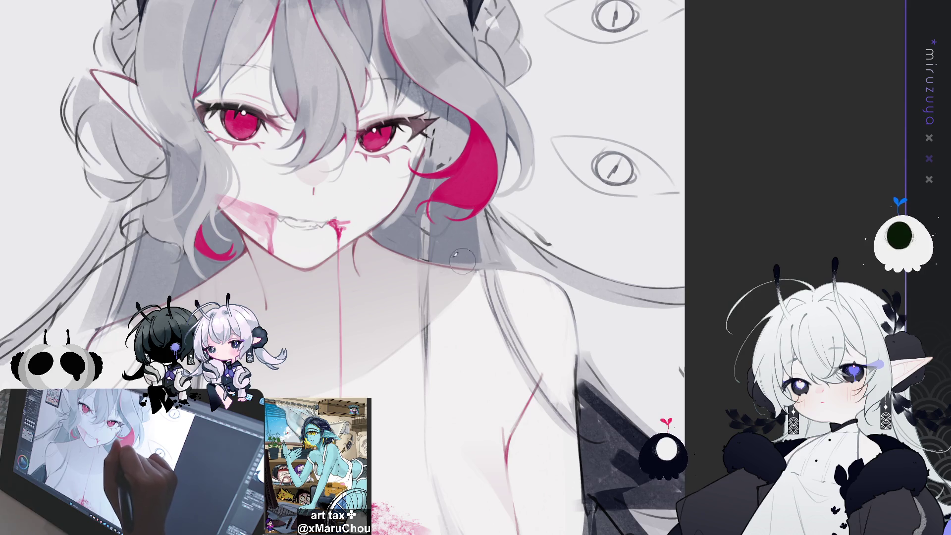
pyautogui.press('h')
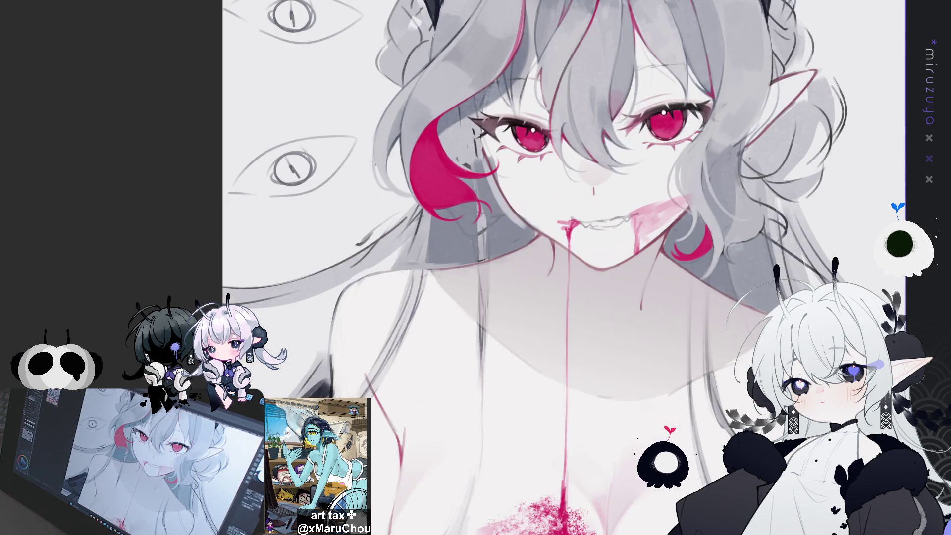
pyautogui.scroll(-1, 475, 267)
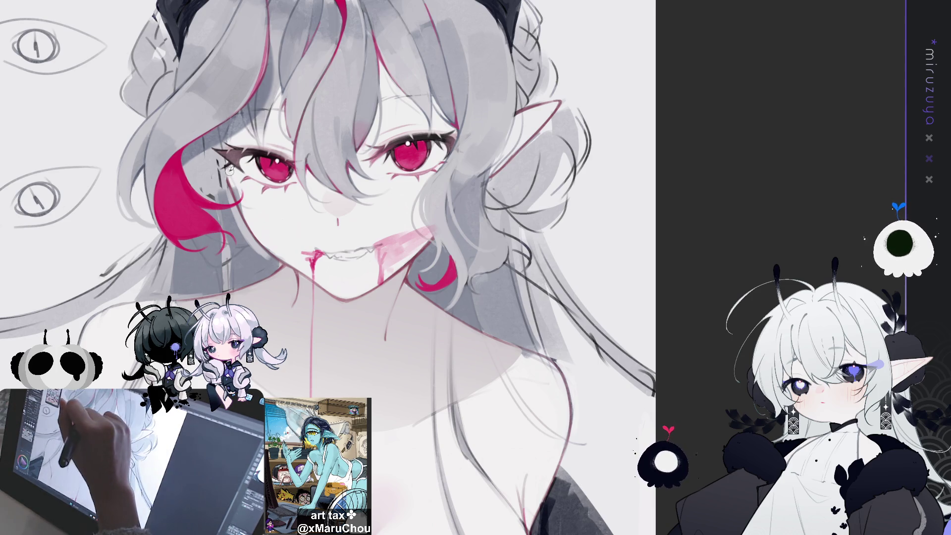
pyautogui.click(268, 234)
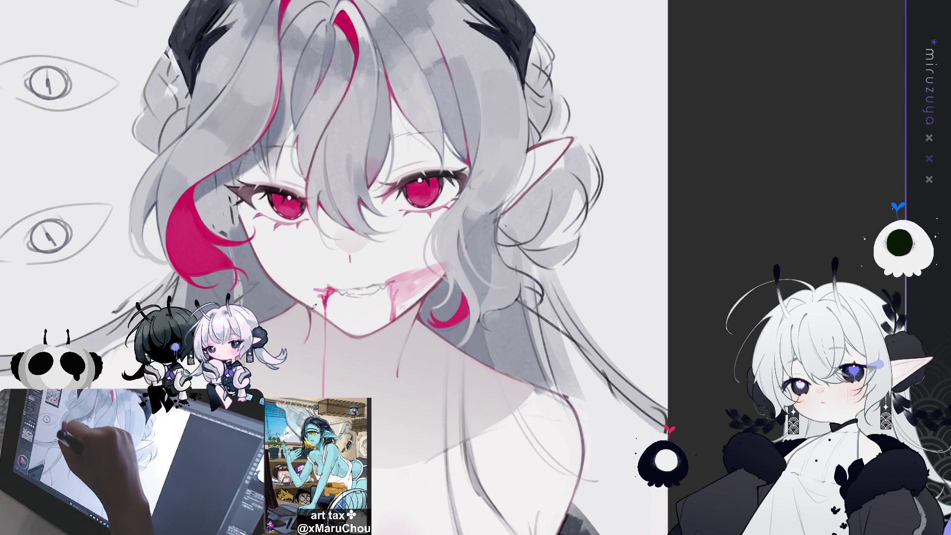
# Check the face in a mirrored view, then undo the pink blood spray and lip strokes.
pyautogui.press('h')
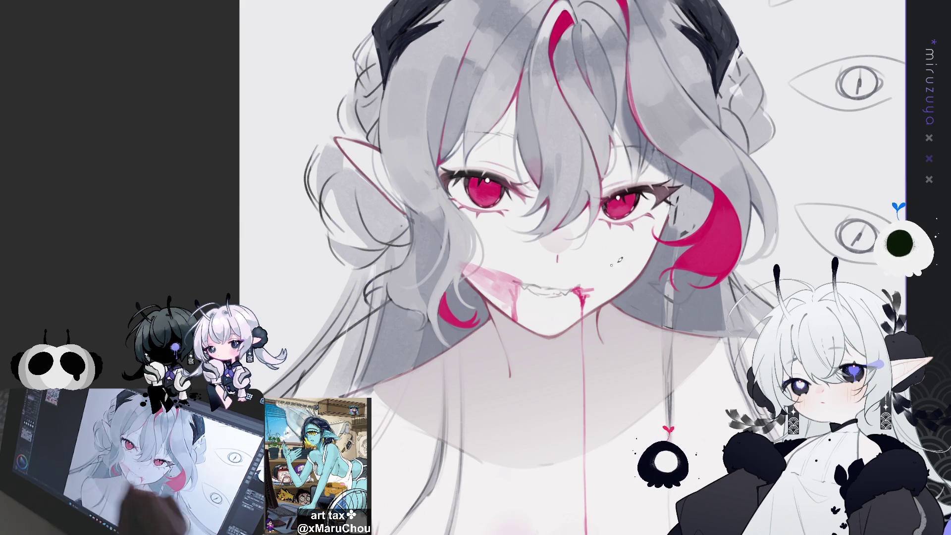
pyautogui.press('h')
pyautogui.moveTo(556, 421)
pyautogui.mouseDown()
pyautogui.moveTo(592, 300)
pyautogui.moveTo(538, 401)
pyautogui.mouseUp()
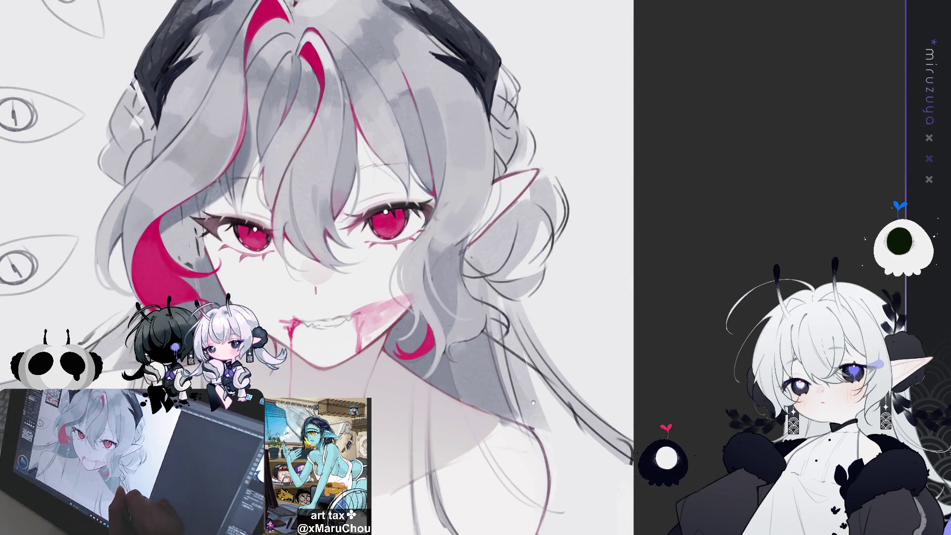
pyautogui.moveTo(531, 403); pyautogui.dragTo(688, 323)
pyautogui.hotkey('ctrl', 'z')
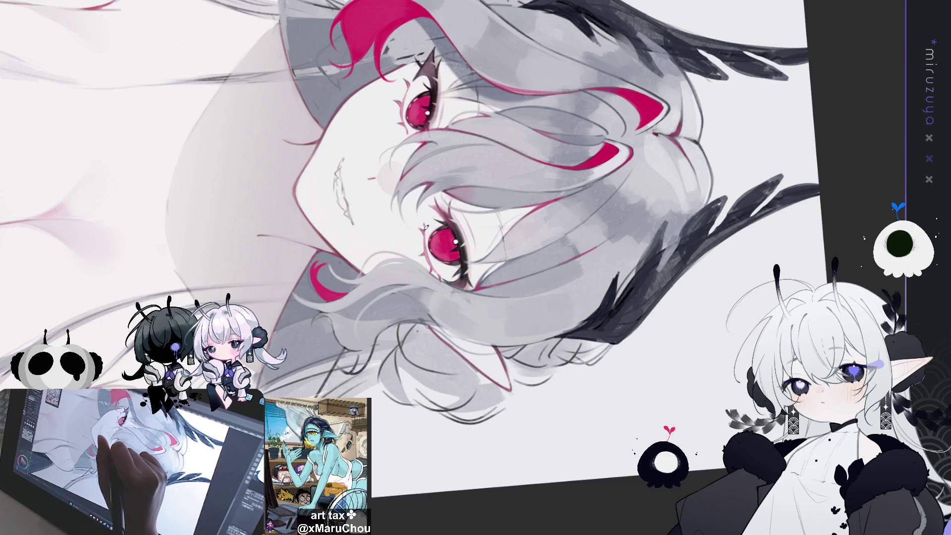
# Redraw the dark line along the mouth opening until it is clean.
pyautogui.moveTo(346, 154); pyautogui.dragTo(349, 198)
pyautogui.hotkey('ctrl', 'z')
pyautogui.moveTo(343, 163); pyautogui.dragTo(349, 201)
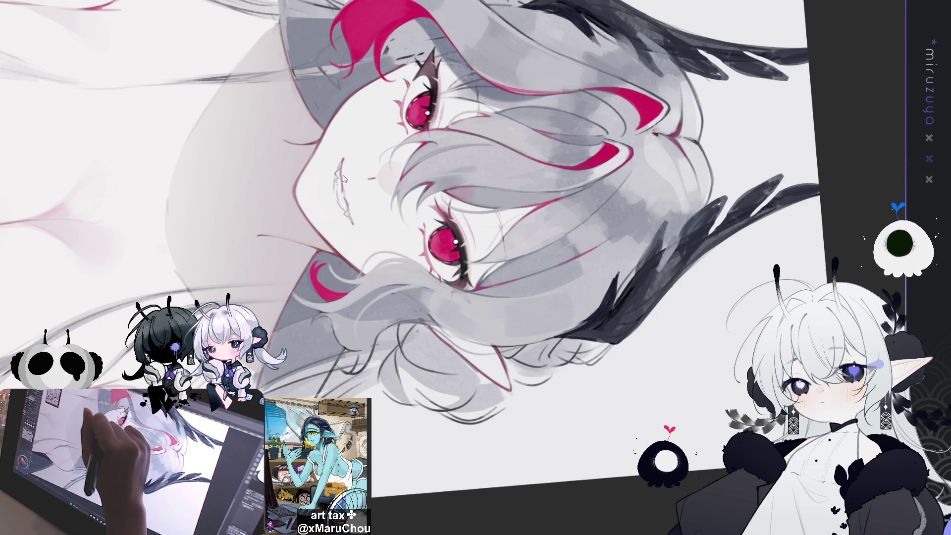
pyautogui.moveTo(345, 185); pyautogui.dragTo(348, 199)
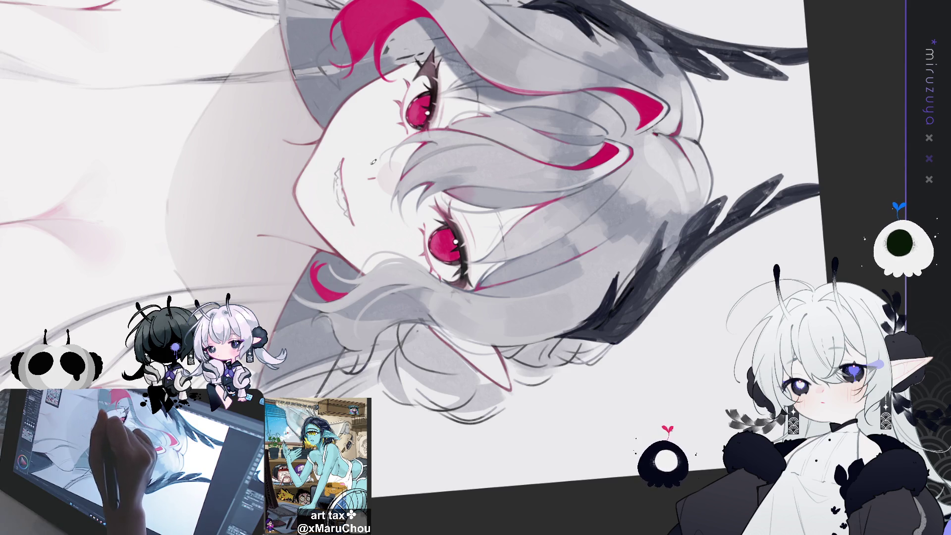
pyautogui.press('Delete')
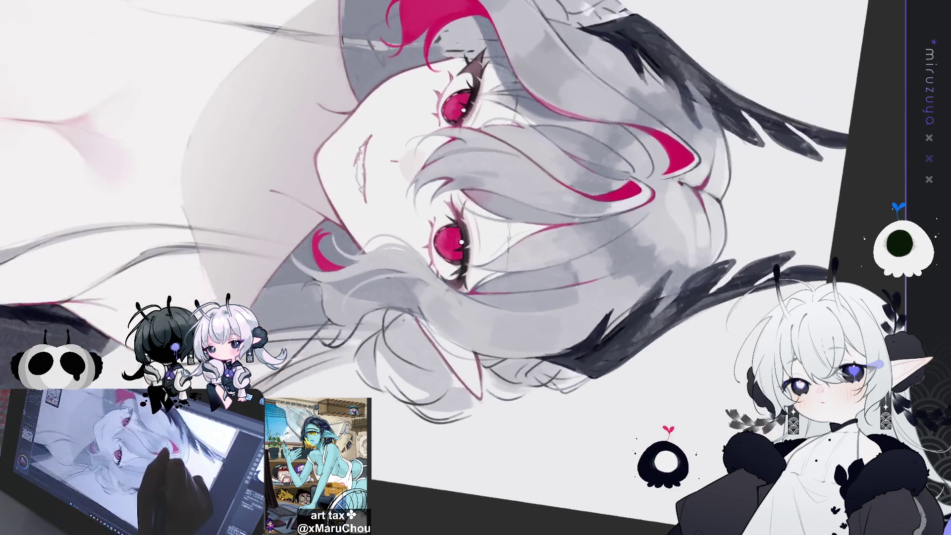
pyautogui.moveTo(370, 141); pyautogui.dragTo(366, 186)
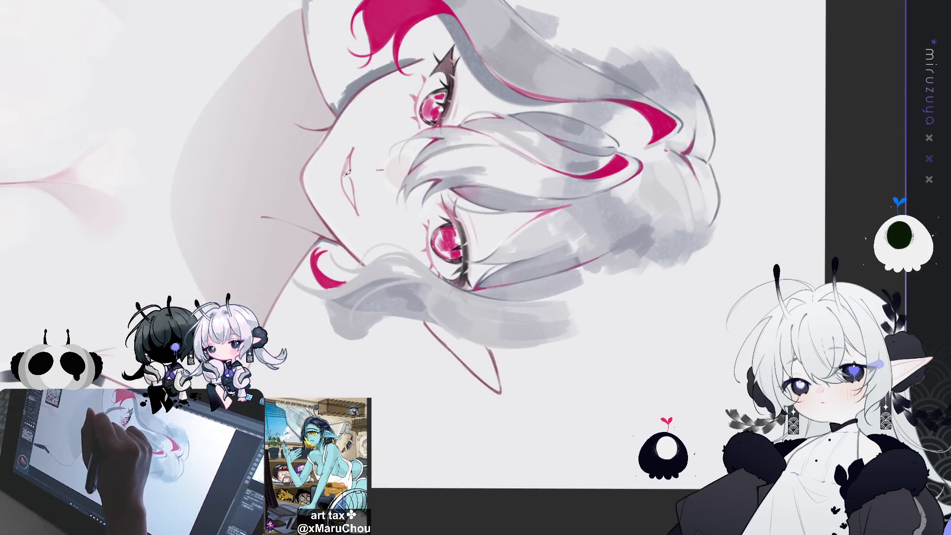
# Add a small nostril mark above the mouth and tilt the view for the lips.
pyautogui.moveTo(348, 175); pyautogui.dragTo(349, 181)
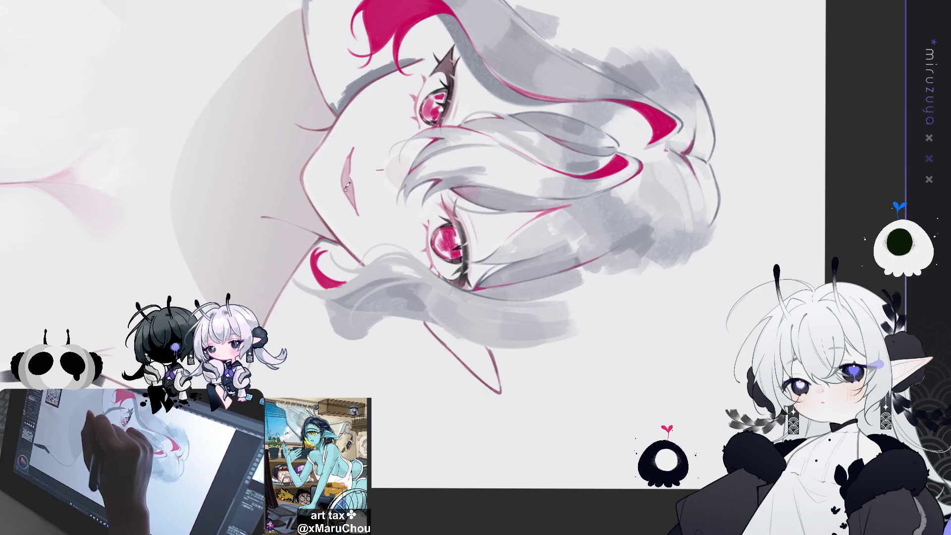
pyautogui.moveTo(350, 158)
pyautogui.mouseDown()
pyautogui.moveTo(396, 218)
pyautogui.moveTo(376, 233)
pyautogui.mouseUp()
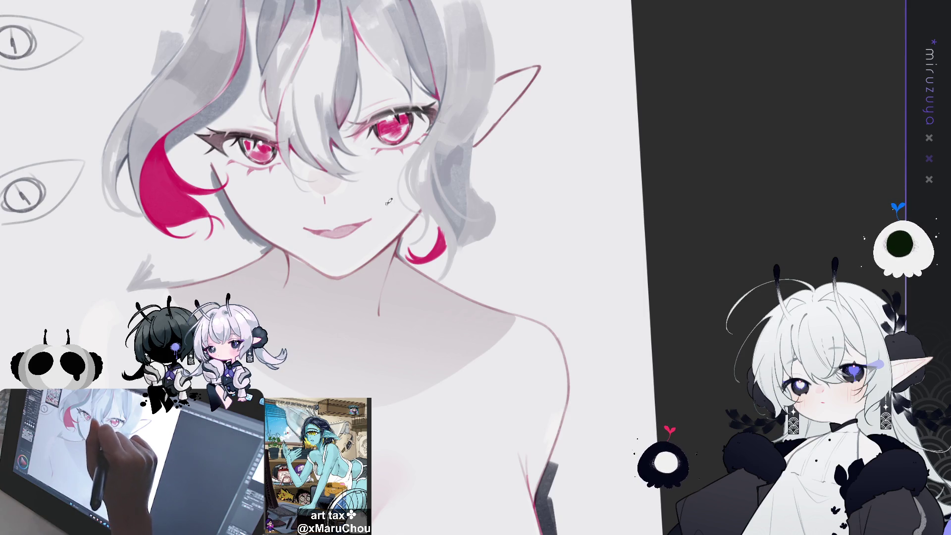
pyautogui.moveTo(422, 169); pyautogui.dragTo(518, 156)
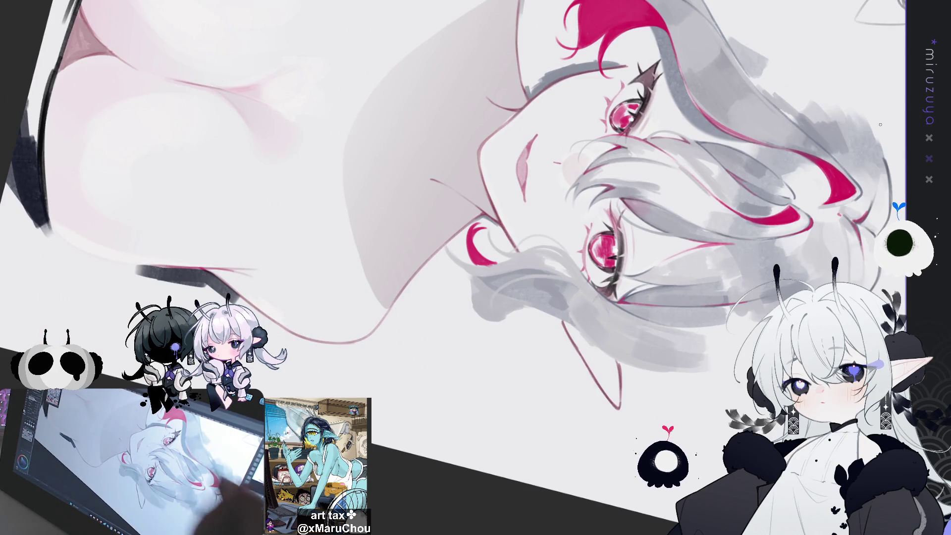
pyautogui.hotkey('ctrl', '0')
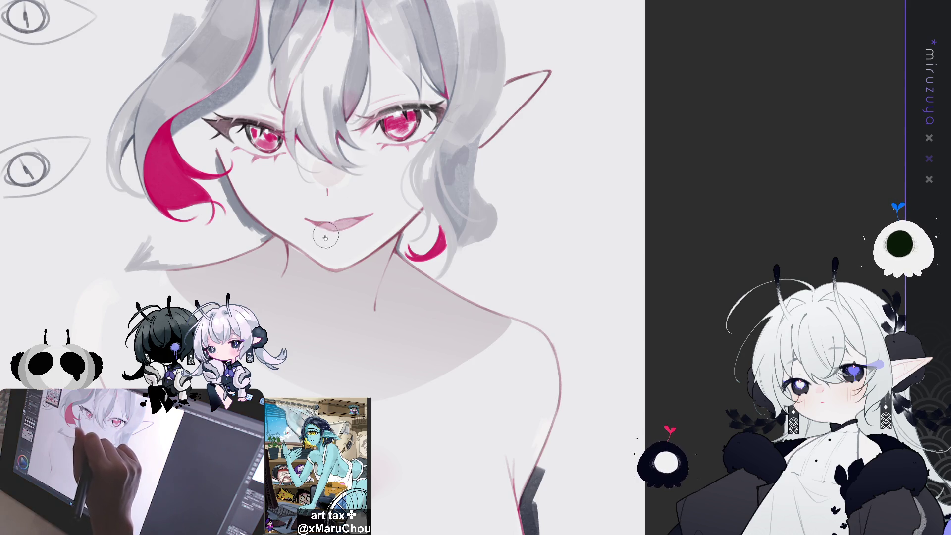
pyautogui.moveTo(508, 148)
pyautogui.mouseDown()
pyautogui.moveTo(604, 229)
pyautogui.moveTo(569, 277)
pyautogui.mouseUp()
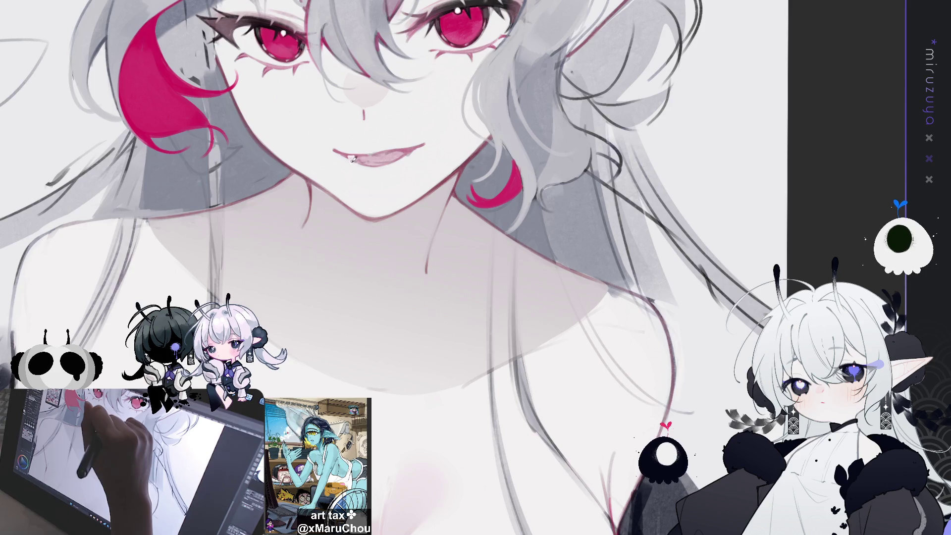
# Touch up the lip corner and paint over the fang beside it.
pyautogui.moveTo(404, 147)
pyautogui.mouseDown()
pyautogui.moveTo(416, 147)
pyautogui.moveTo(405, 154)
pyautogui.mouseUp()
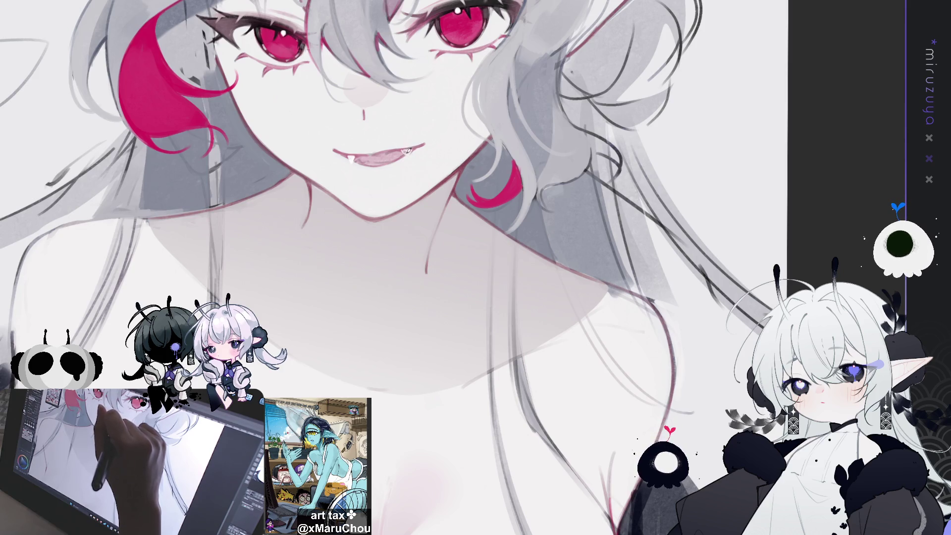
pyautogui.moveTo(407, 147)
pyautogui.mouseDown()
pyautogui.moveTo(339, 174)
pyautogui.moveTo(566, 170)
pyautogui.moveTo(572, 217)
pyautogui.moveTo(572, 206)
pyautogui.mouseUp()
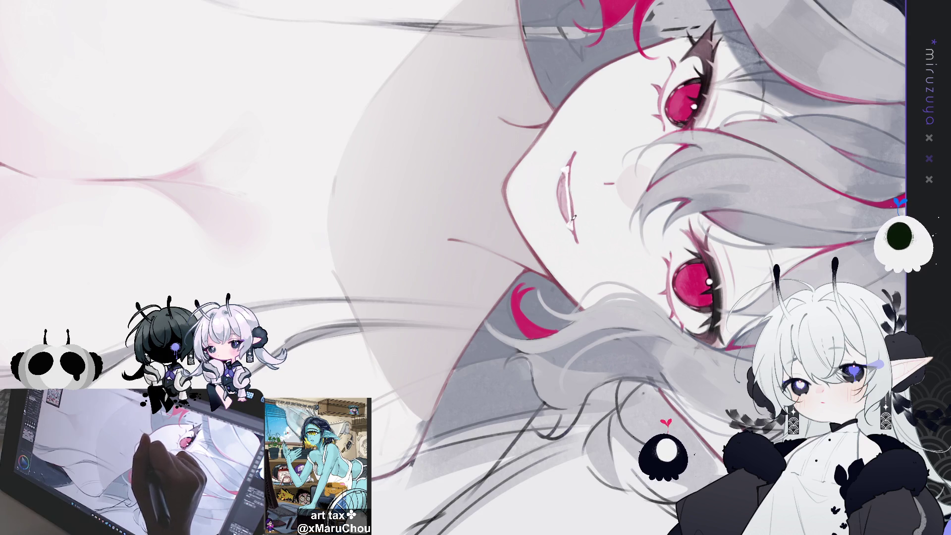
pyautogui.moveTo(472, 431)
pyautogui.mouseDown()
pyautogui.moveTo(347, 198)
pyautogui.moveTo(342, 166)
pyautogui.mouseUp()
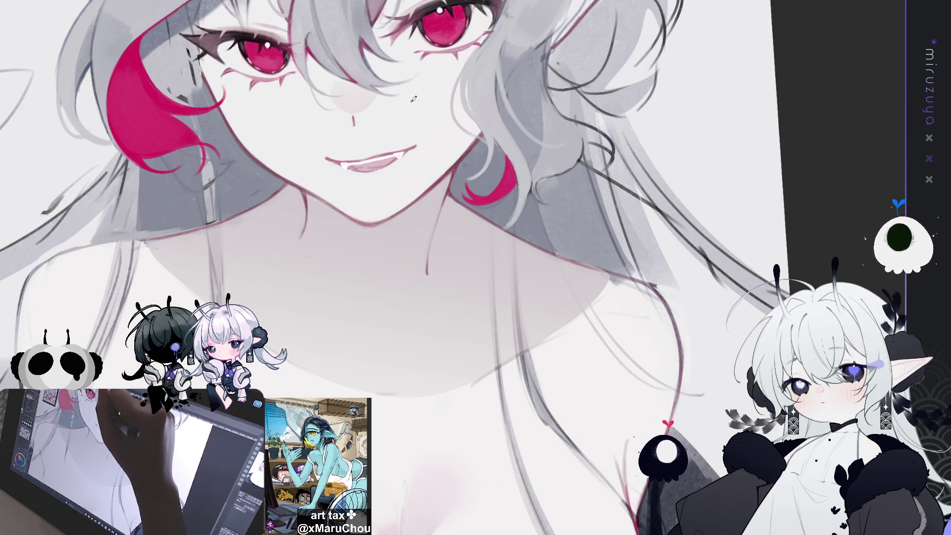
pyautogui.moveTo(411, 97); pyautogui.dragTo(438, 175)
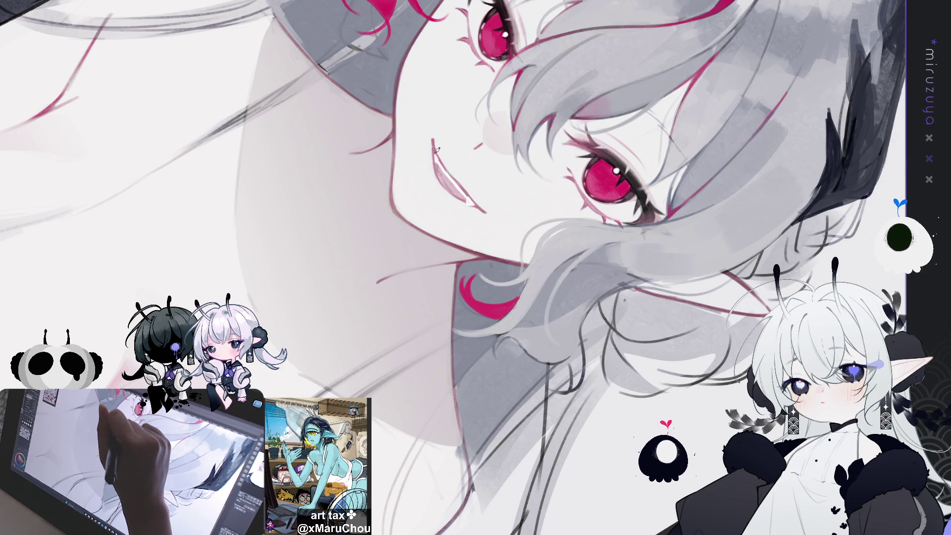
pyautogui.moveTo(500, 170); pyautogui.dragTo(506, 223)
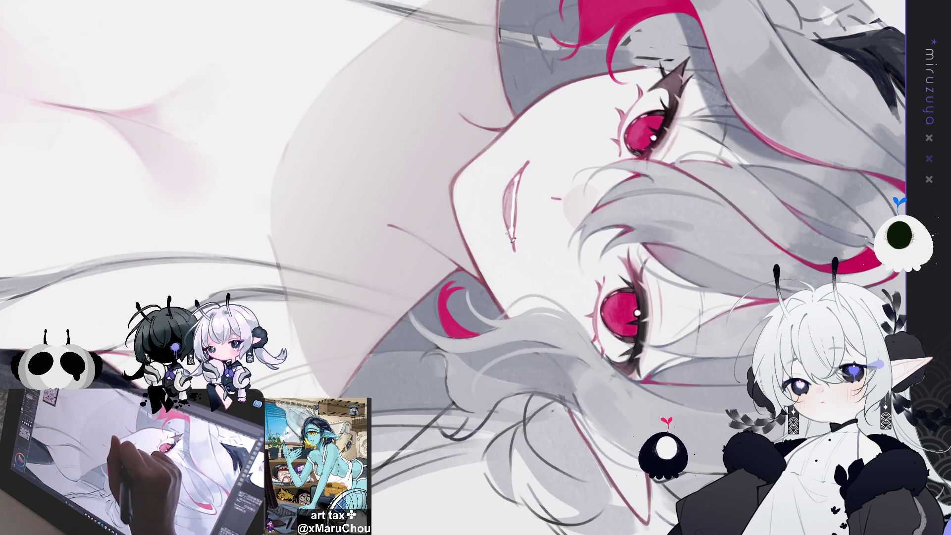
pyautogui.moveTo(512, 257); pyautogui.dragTo(505, 187)
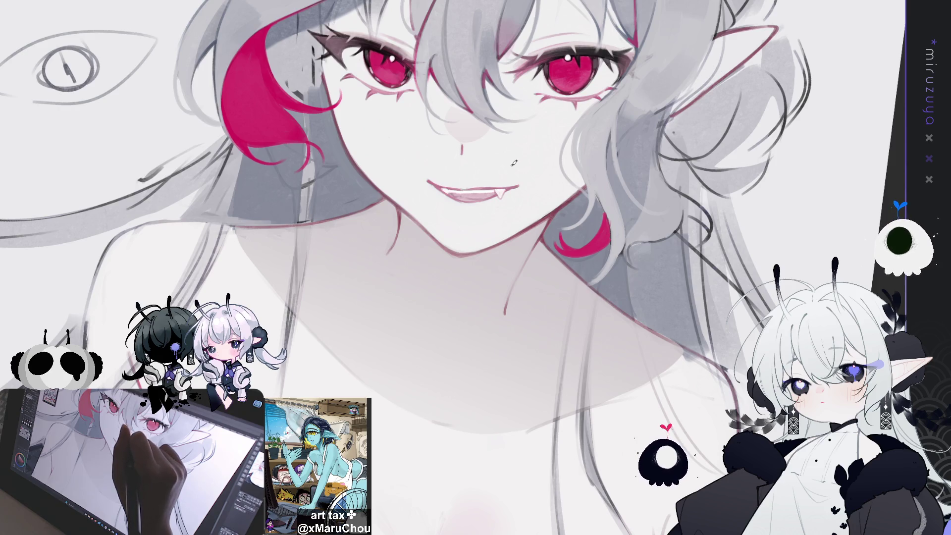
# Tilt the view toward the mouth, mirror the canvas to check the face, and rotate it back.
pyautogui.moveTo(513, 162); pyautogui.dragTo(425, 185)
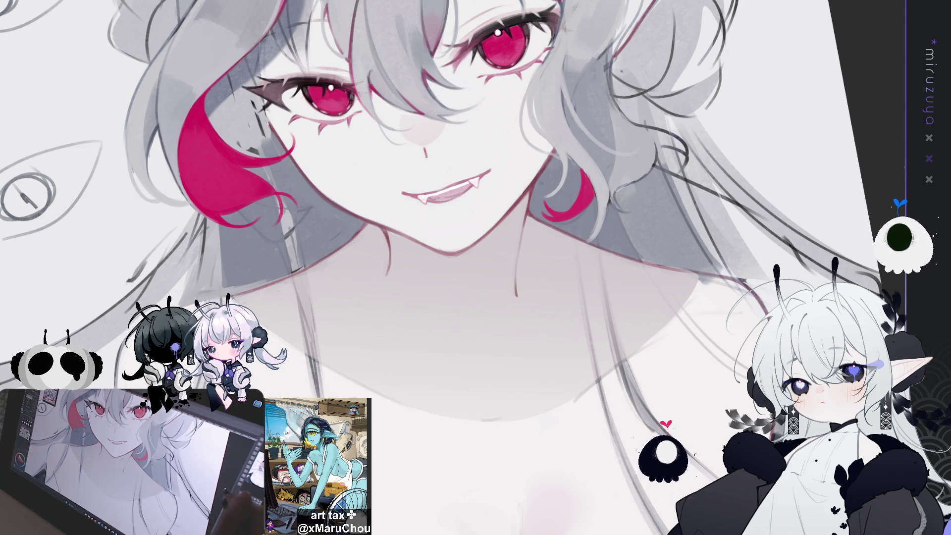
pyautogui.press('h')
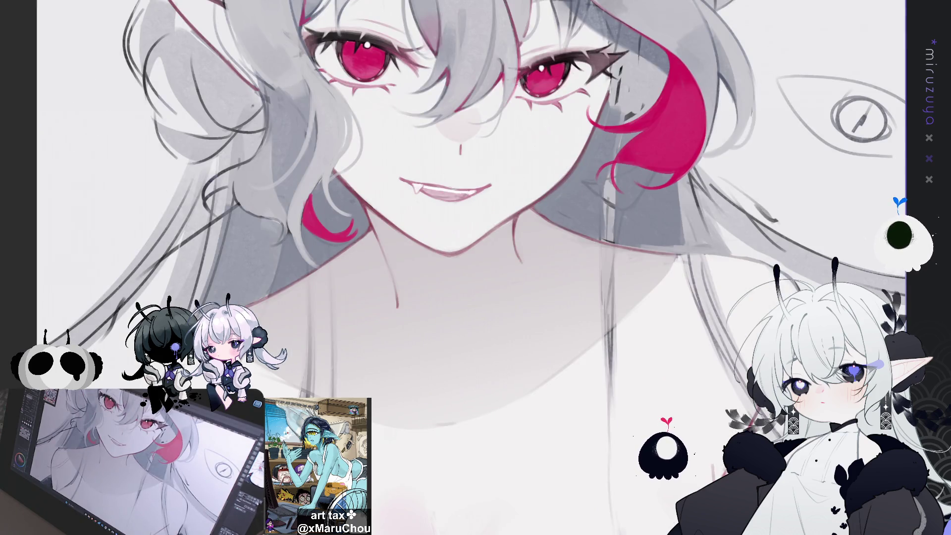
pyautogui.press('h')
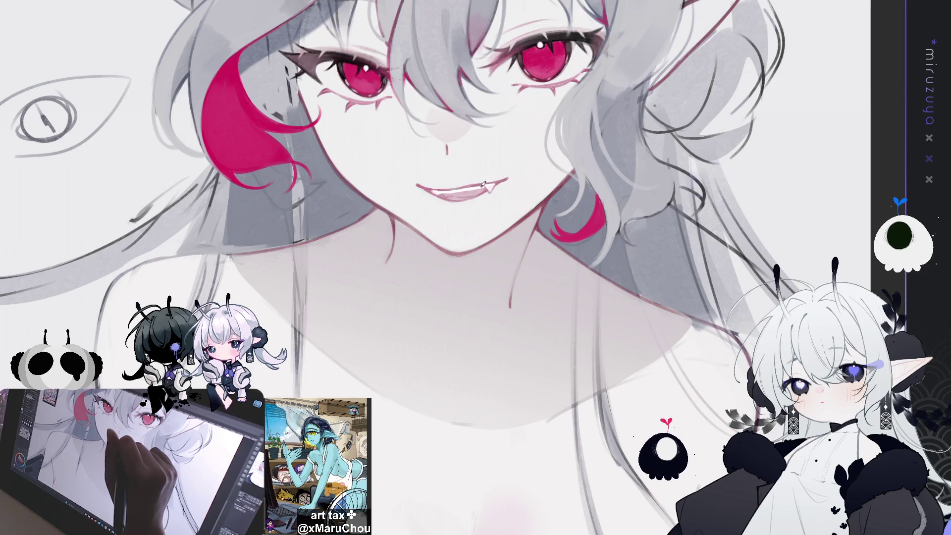
pyautogui.press('^')
pyautogui.press('^')
pyautogui.press('^')
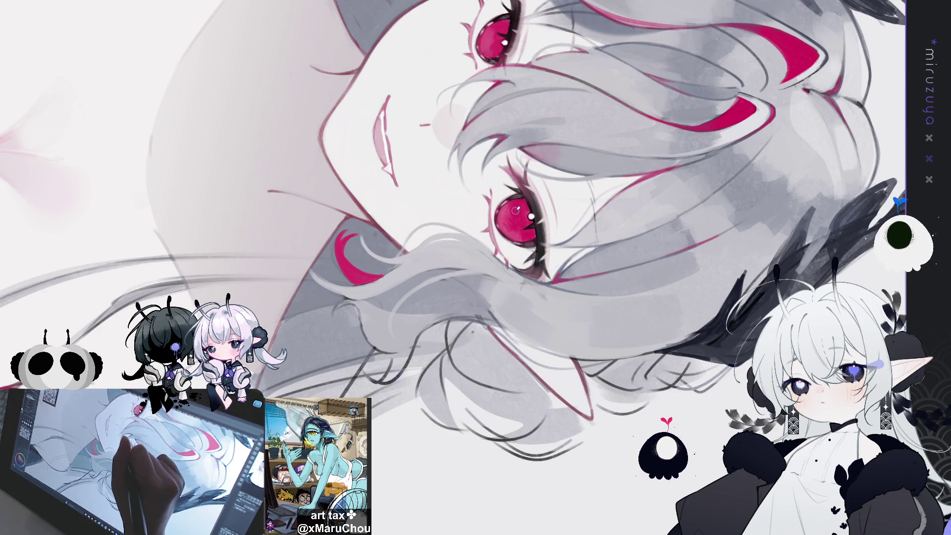
# Repaint the lips in pink, then darken and extend their left outline upward.
pyautogui.click(381, 157)
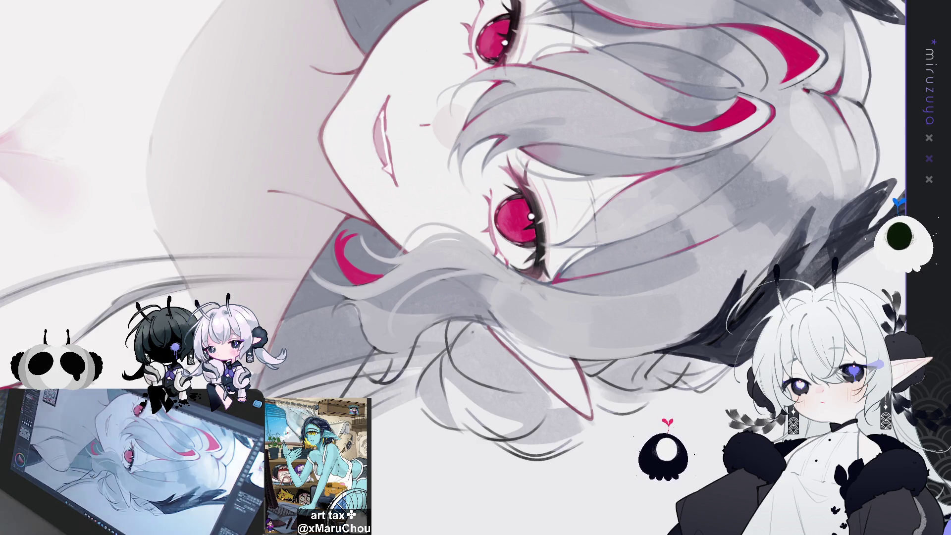
pyautogui.moveTo(386, 102)
pyautogui.mouseDown()
pyautogui.moveTo(372, 131)
pyautogui.moveTo(382, 163)
pyautogui.moveTo(380, 108)
pyautogui.mouseUp()
pyautogui.moveTo(373, 143); pyautogui.dragTo(380, 124)
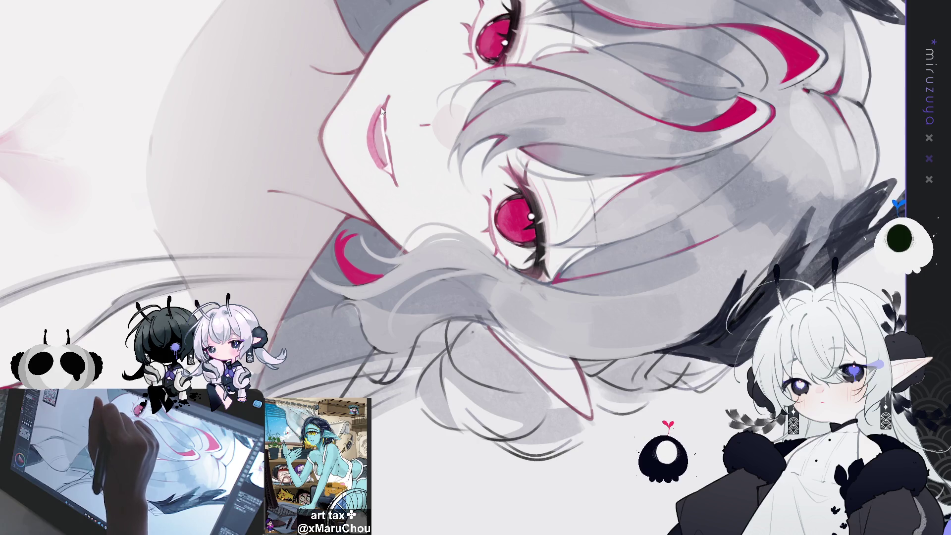
pyautogui.moveTo(370, 117); pyautogui.dragTo(391, 173)
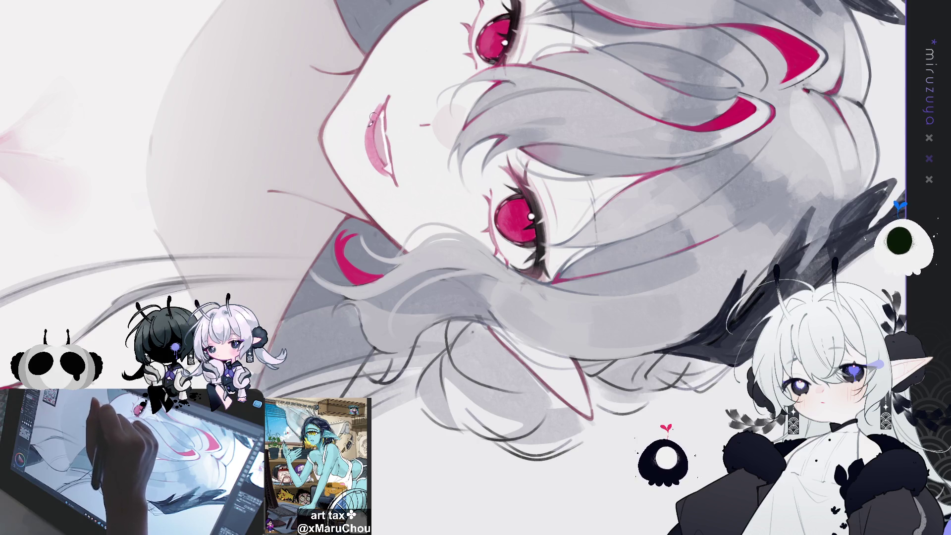
pyautogui.moveTo(375, 118)
pyautogui.mouseDown()
pyautogui.moveTo(380, 106)
pyautogui.moveTo(367, 148)
pyautogui.mouseUp()
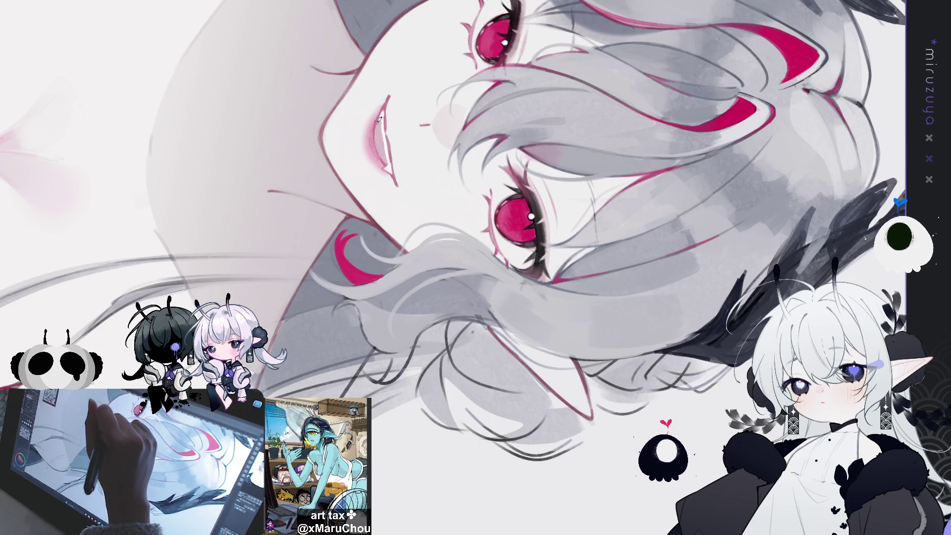
# Add a thin dark line and a white highlight along the lip edge, then level the view.
pyautogui.moveTo(374, 128); pyautogui.dragTo(381, 158)
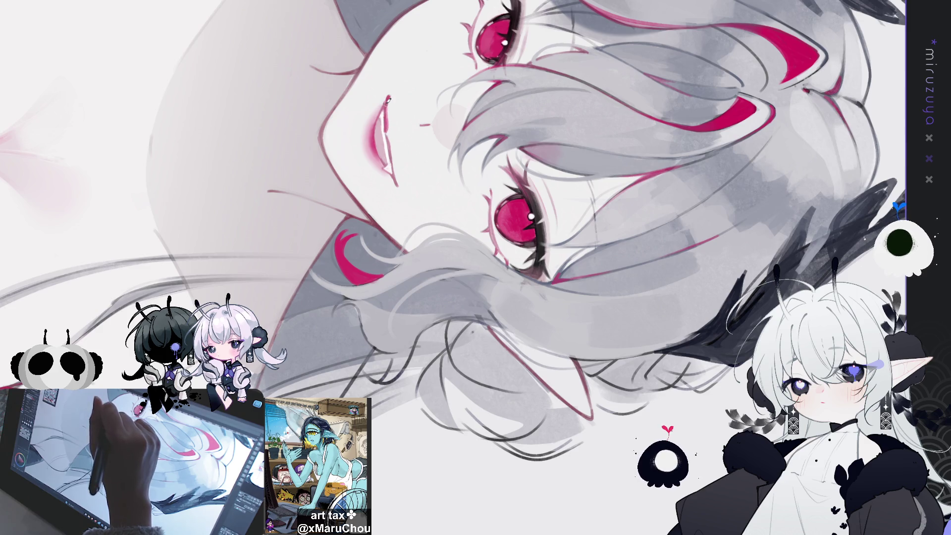
pyautogui.moveTo(390, 139); pyautogui.dragTo(394, 171)
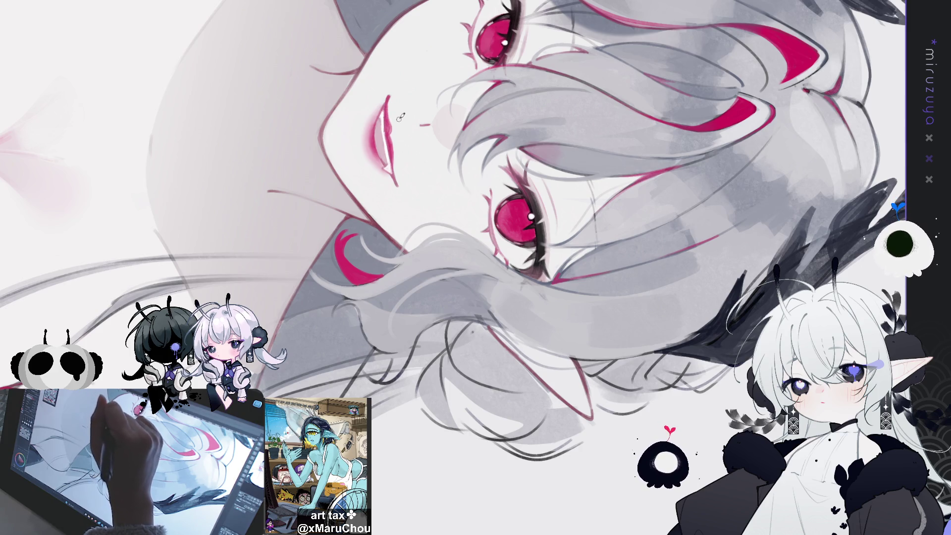
pyautogui.hotkey('ctrl', '@')
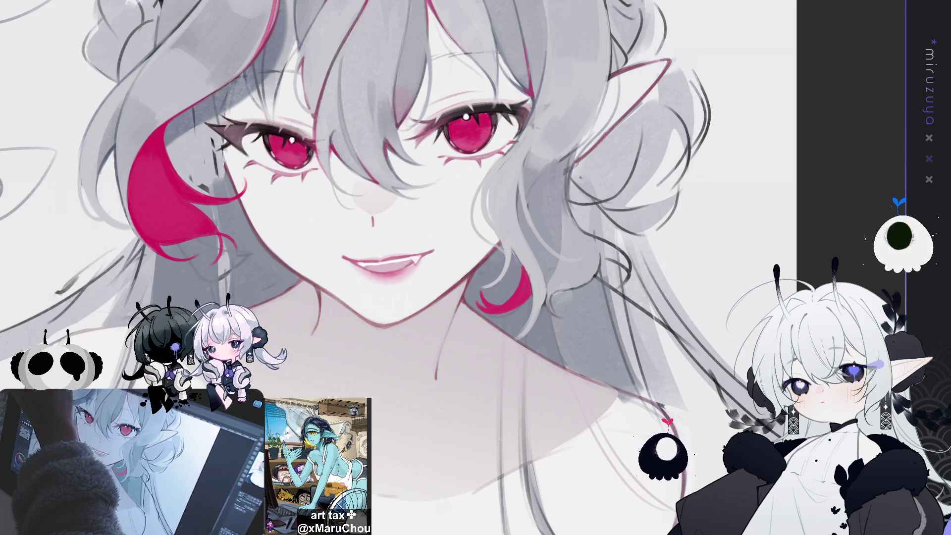
# Add a thin stroke beside the chin, adjust the mouth with a Ctrl+T transform, and deselect.
pyautogui.moveTo(410, 287)
pyautogui.mouseDown()
pyautogui.moveTo(386, 291)
pyautogui.moveTo(386, 238)
pyautogui.moveTo(382, 264)
pyautogui.moveTo(435, 253)
pyautogui.mouseUp()
pyautogui.hotkey('ctrl', 't')
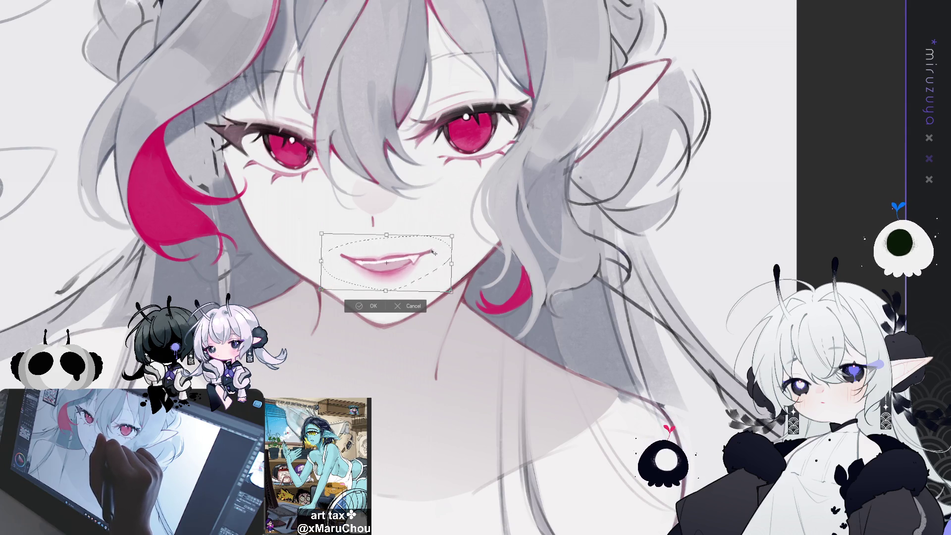
pyautogui.click(370, 306)
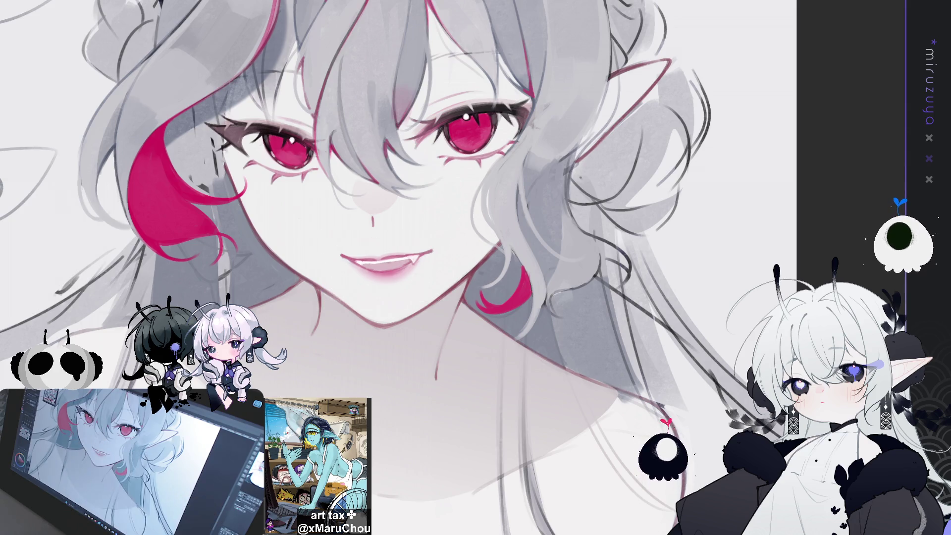
pyautogui.moveTo(445, 238)
pyautogui.mouseDown()
pyautogui.moveTo(329, 259)
pyautogui.moveTo(443, 297)
pyautogui.mouseUp()
pyautogui.hotkey('ctrl', 'd')
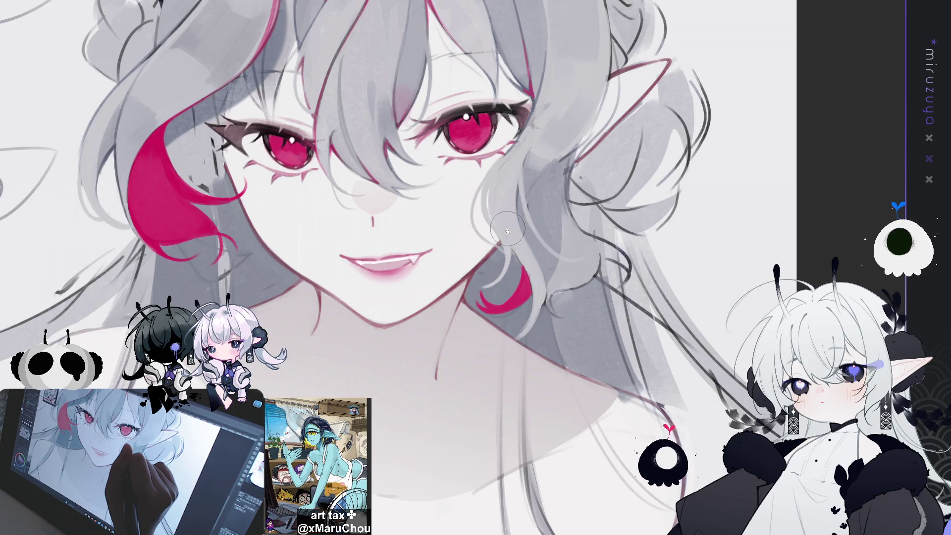
pyautogui.moveTo(507, 231); pyautogui.dragTo(475, 198)
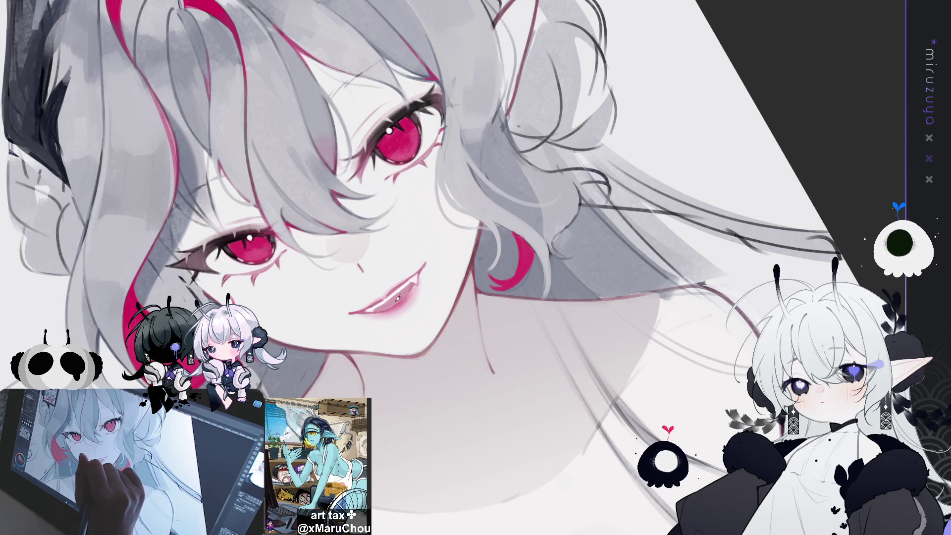
# Draw vertical slit pupils in both red eyes and dot white highlights onto them.
pyautogui.moveTo(415, 286)
pyautogui.mouseDown()
pyautogui.moveTo(594, 330)
pyautogui.moveTo(593, 321)
pyautogui.mouseUp()
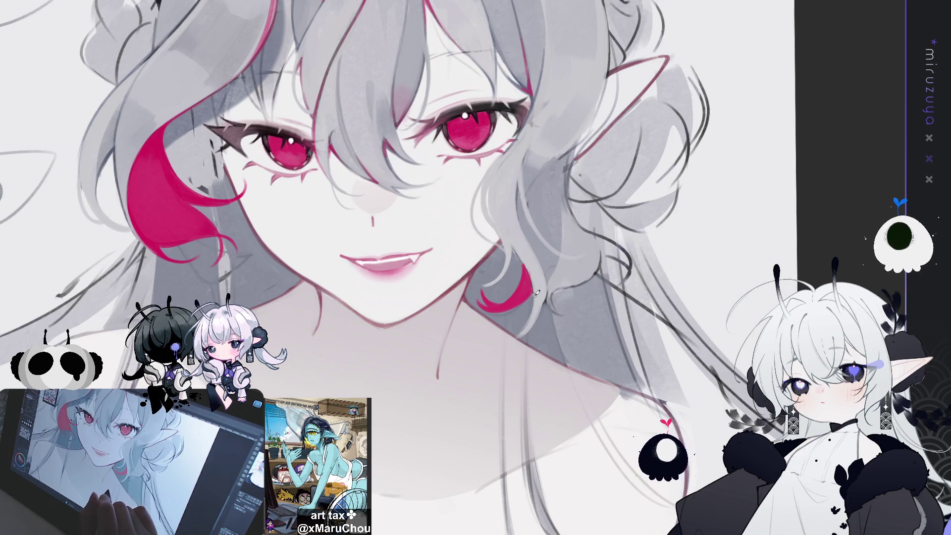
pyautogui.moveTo(536, 293); pyautogui.dragTo(556, 319)
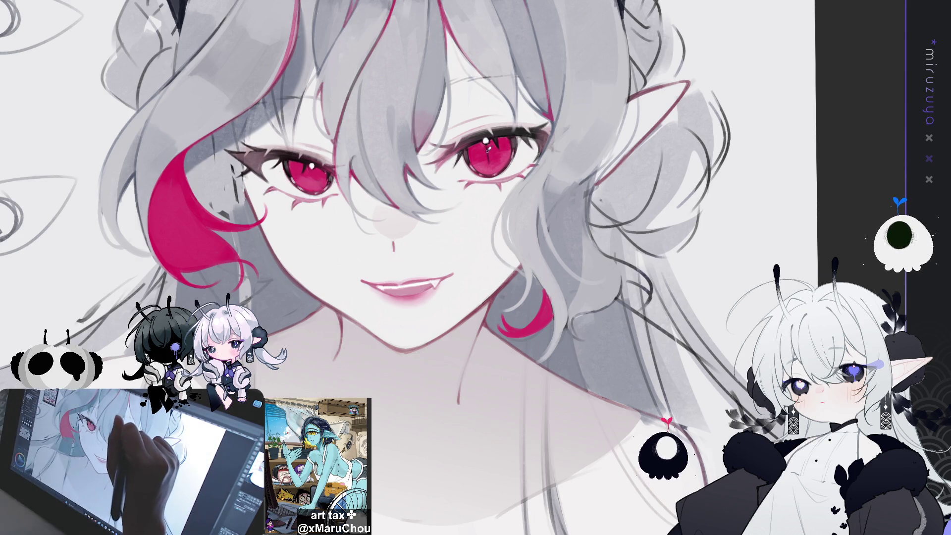
pyautogui.moveTo(486, 143); pyautogui.dragTo(488, 151)
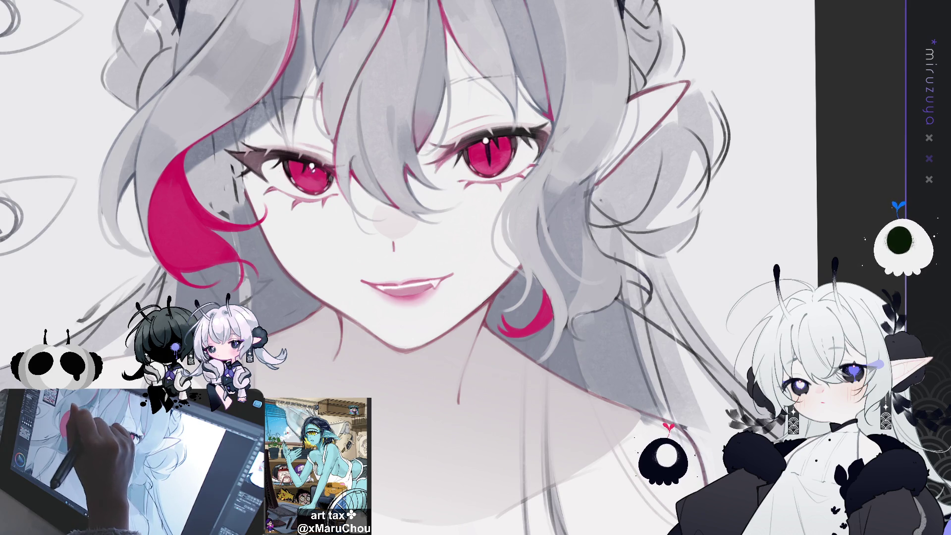
pyautogui.moveTo(313, 169); pyautogui.dragTo(313, 179)
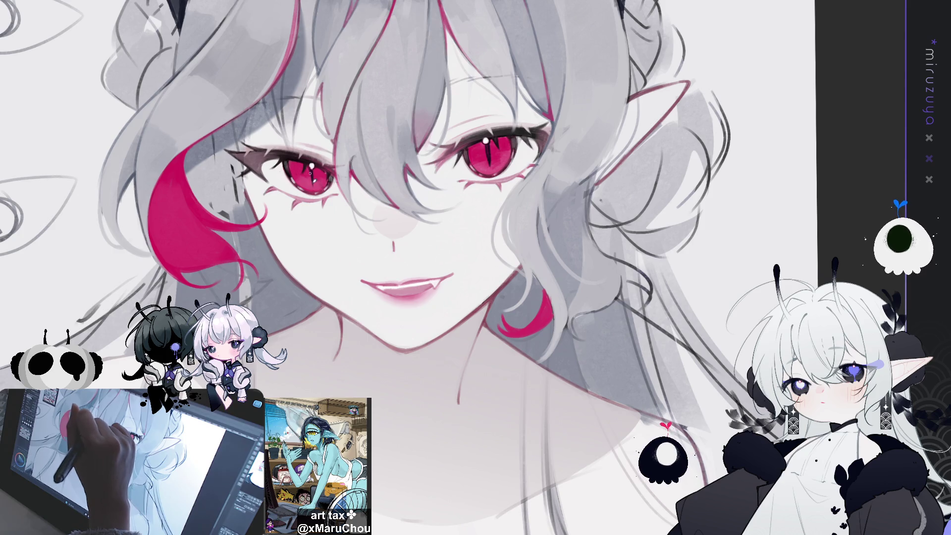
pyautogui.click(311, 166)
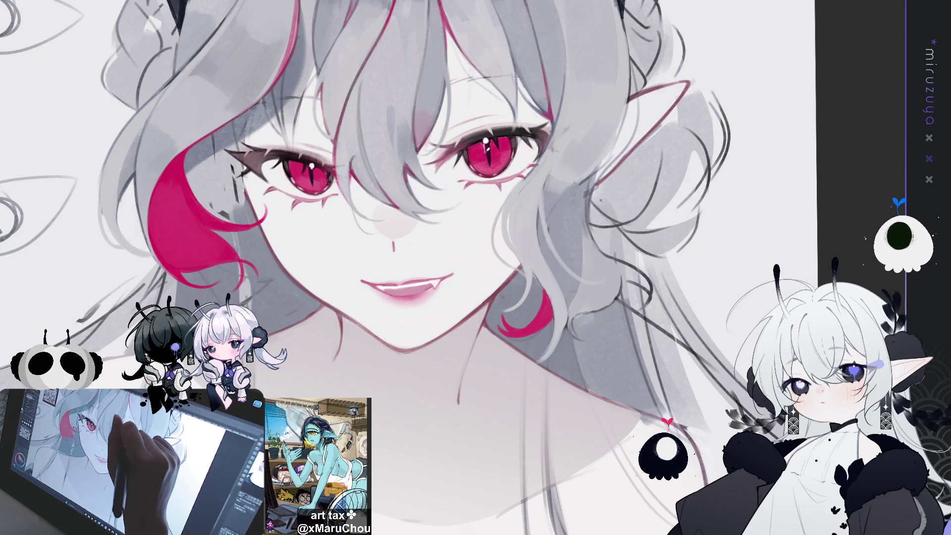
pyautogui.click(492, 156)
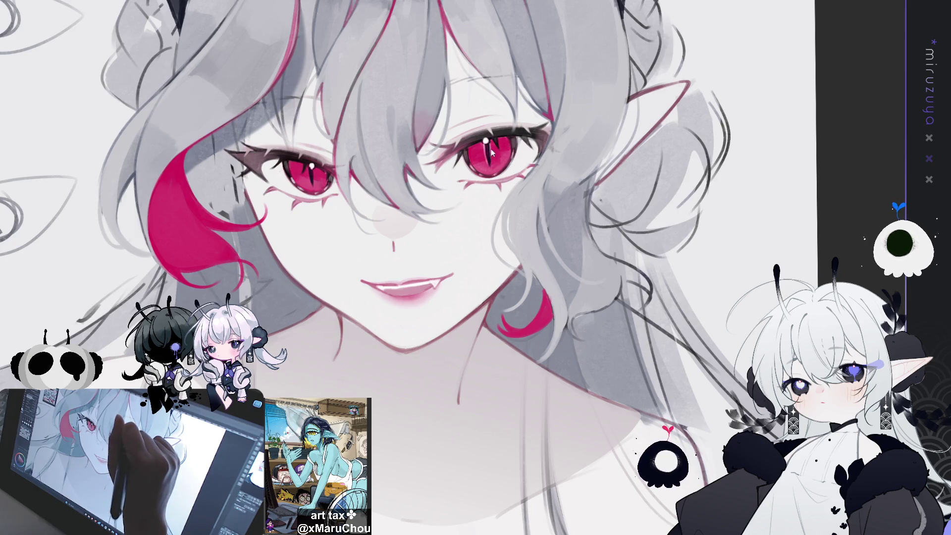
pyautogui.click(311, 168)
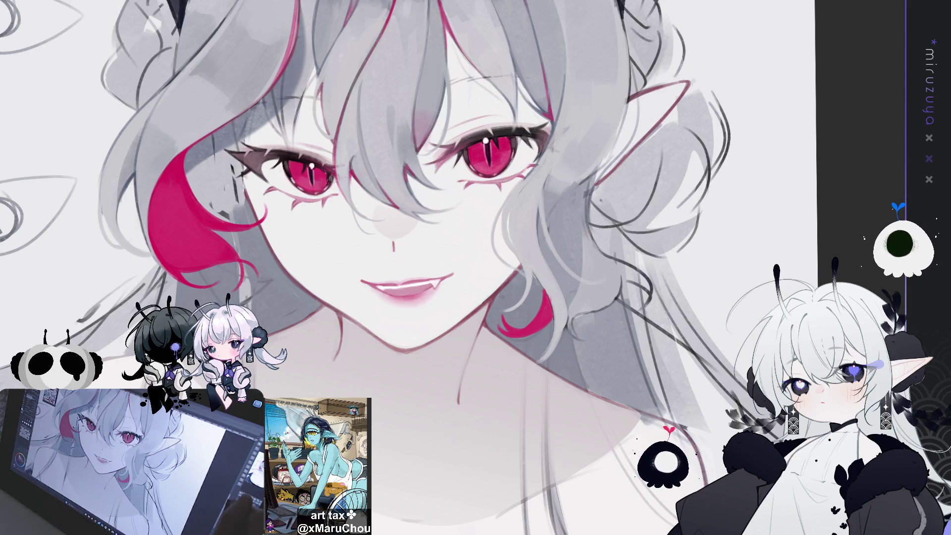
# Zoom out to see the whole drawing.
pyautogui.hotkey('ctrl', '-')
pyautogui.hotkey('ctrl', '-')
pyautogui.hotkey('ctrl', '-')
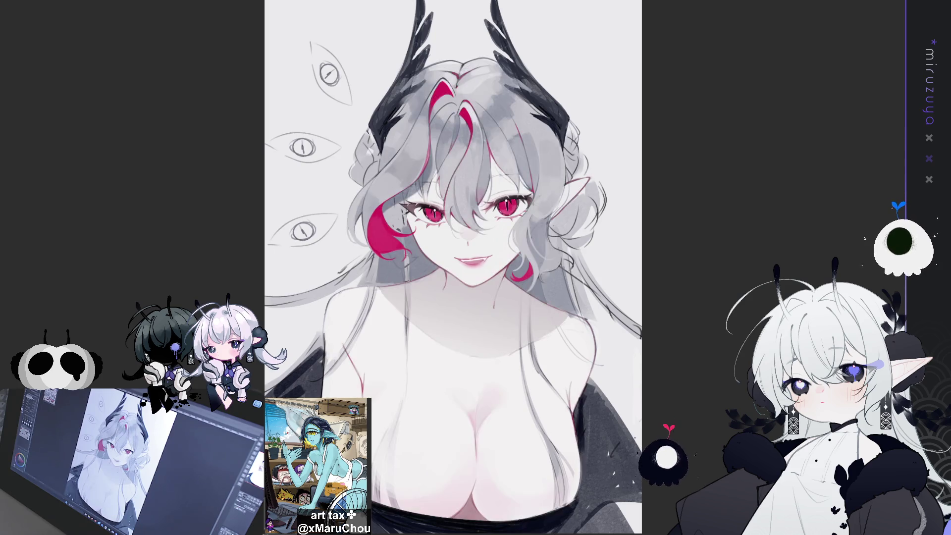
pyautogui.scroll(5, 598, 357)
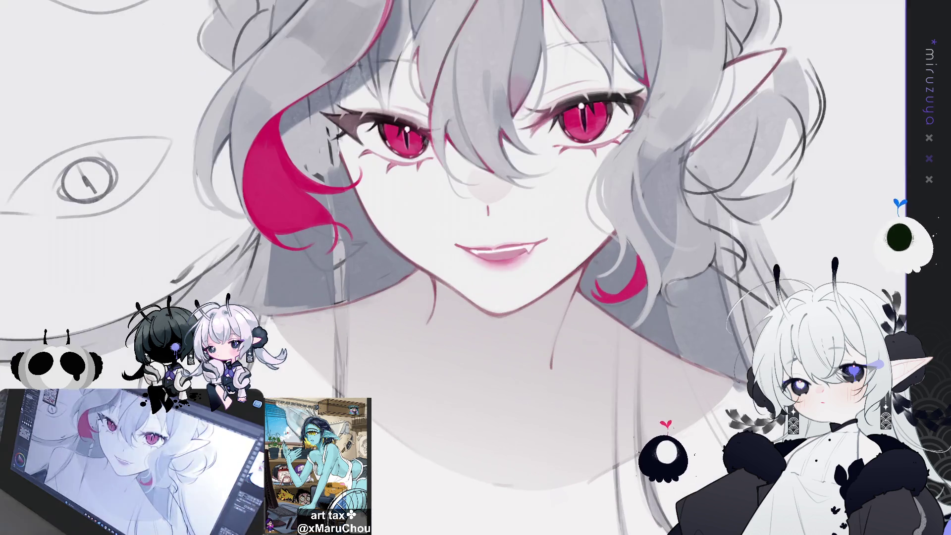
pyautogui.moveTo(597, 358); pyautogui.dragTo(471, 371)
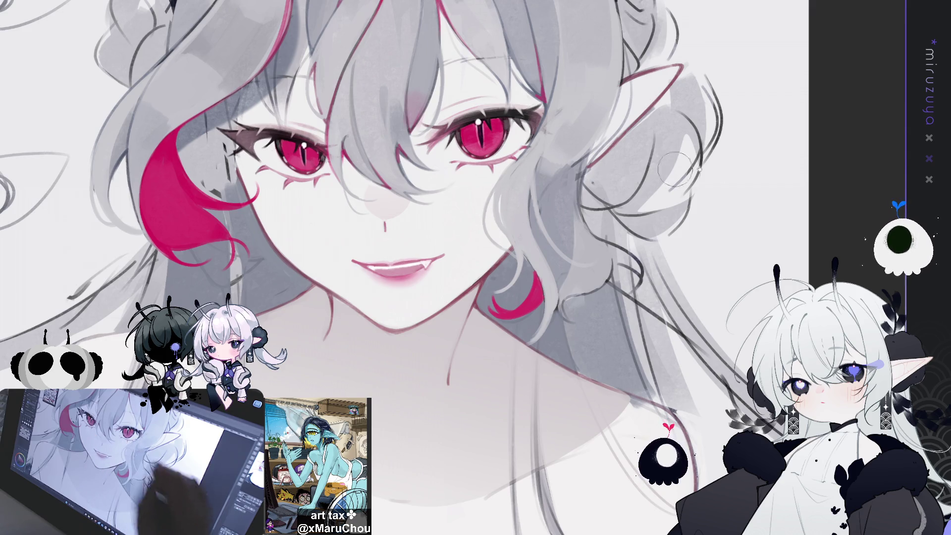
pyautogui.press('h')
pyautogui.press('h')
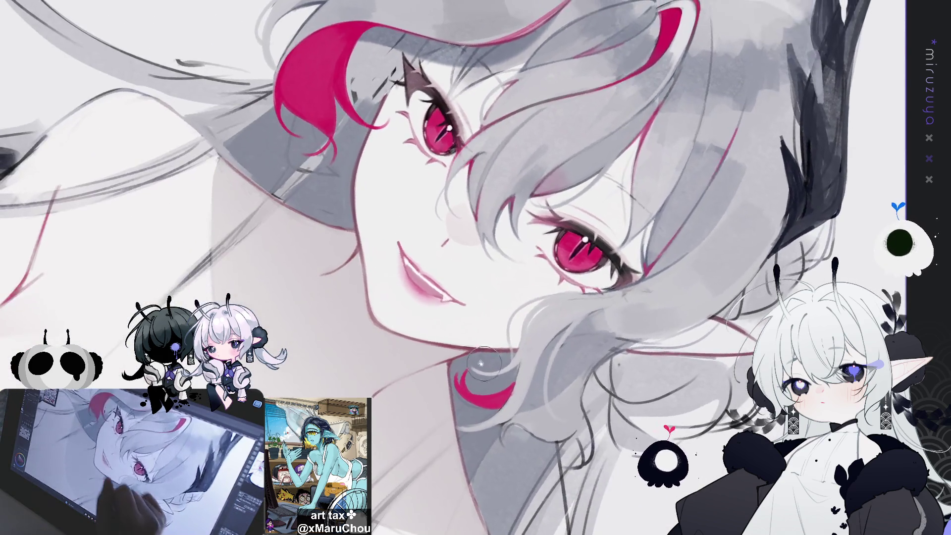
pyautogui.press('[')
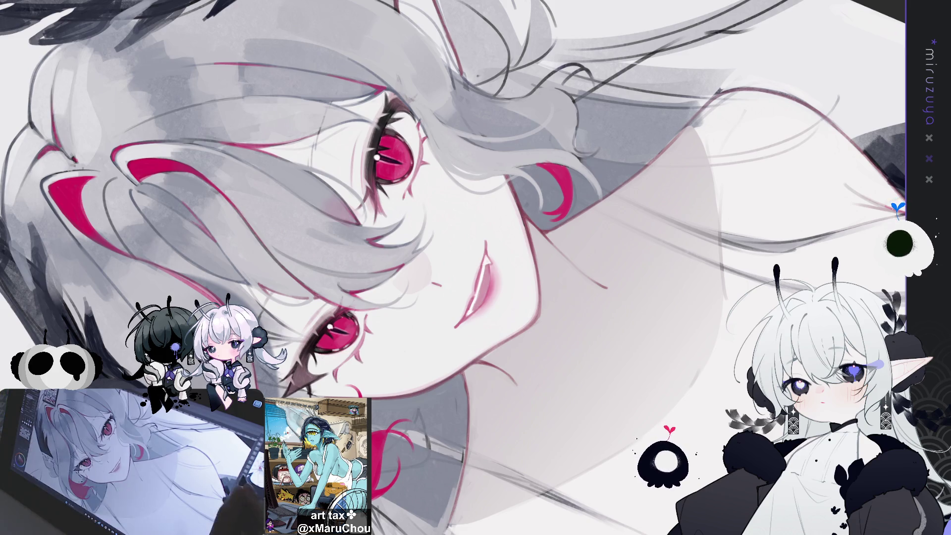
pyautogui.hotkey('ctrl', '0')
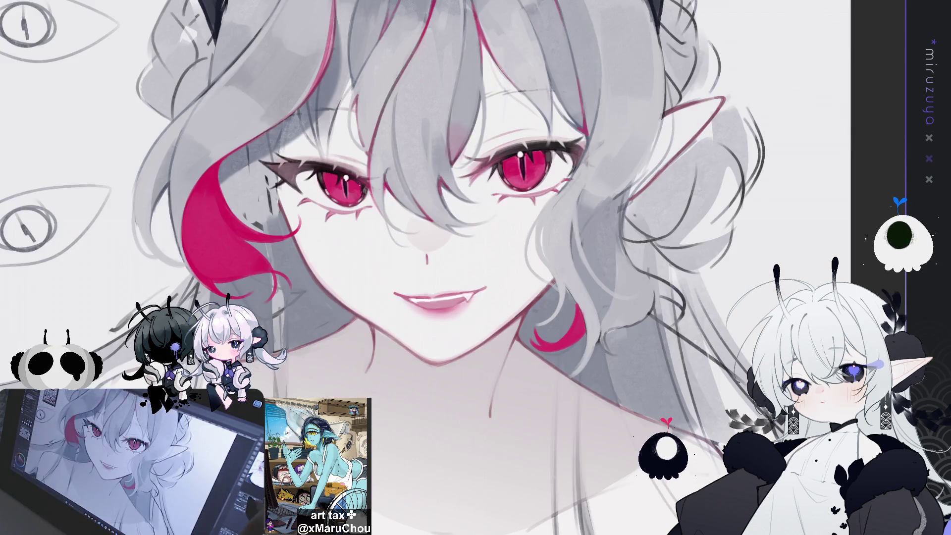
pyautogui.moveTo(373, 338)
pyautogui.mouseDown()
pyautogui.moveTo(452, 278)
pyautogui.moveTo(465, 230)
pyautogui.moveTo(471, 247)
pyautogui.mouseUp()
pyautogui.moveTo(544, 208); pyautogui.dragTo(564, 253)
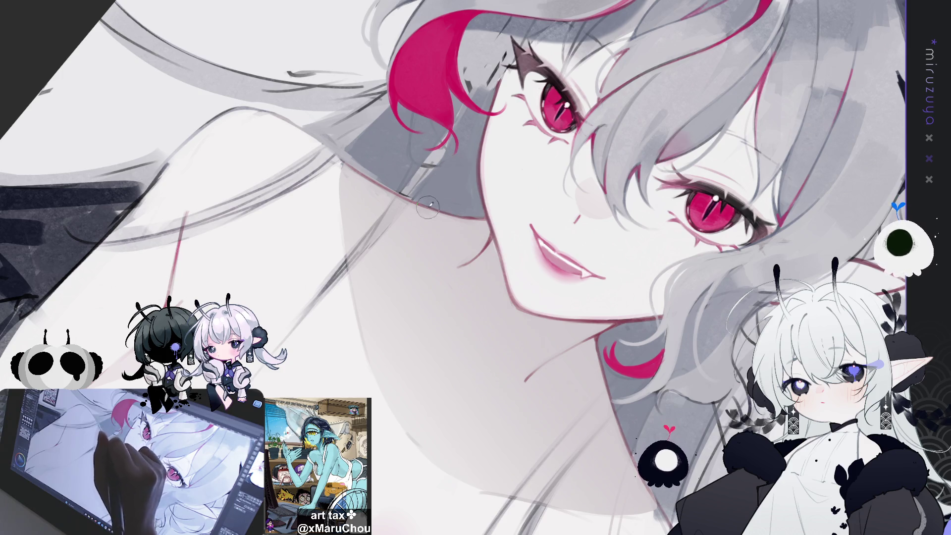
pyautogui.moveTo(549, 185); pyautogui.dragTo(433, 188)
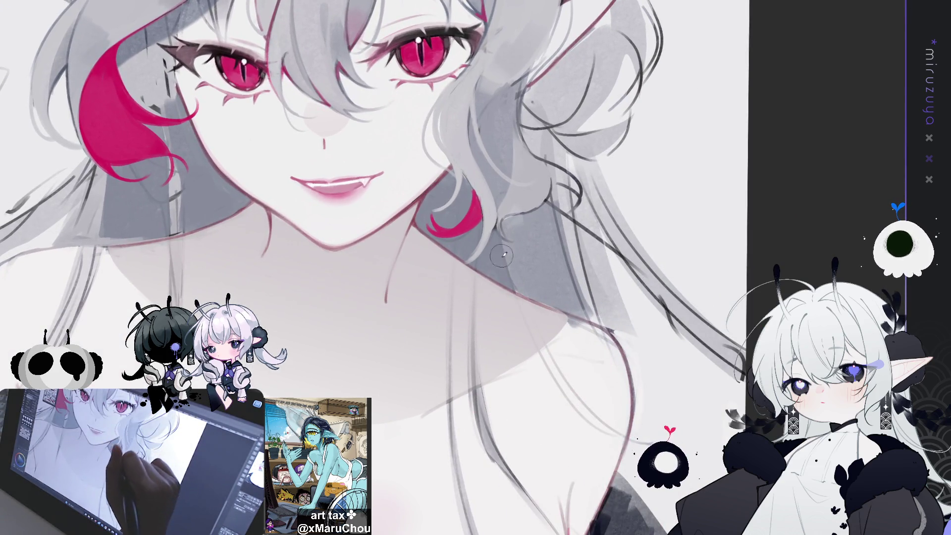
pyautogui.moveTo(500, 268); pyautogui.dragTo(332, 136)
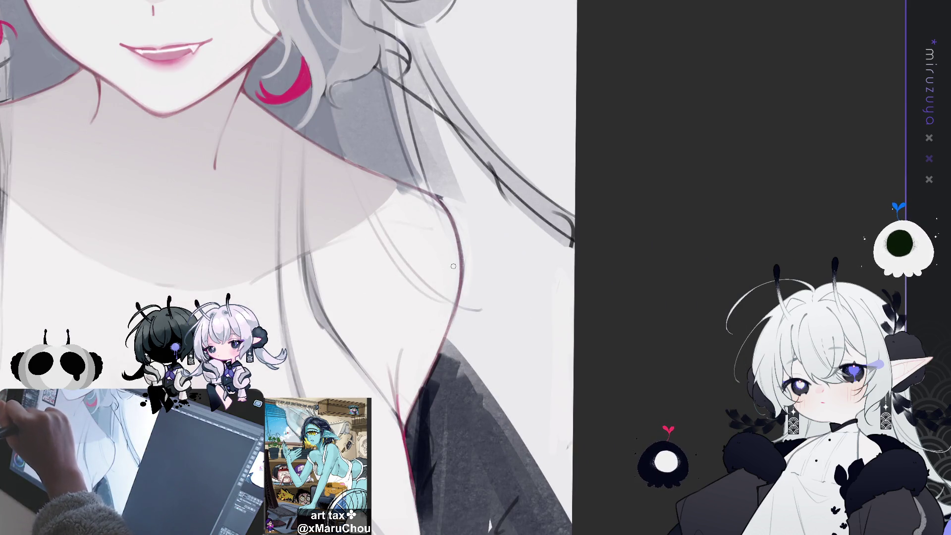
pyautogui.moveTo(543, 156)
pyautogui.mouseDown()
pyautogui.moveTo(525, 310)
pyautogui.moveTo(527, 203)
pyautogui.mouseUp()
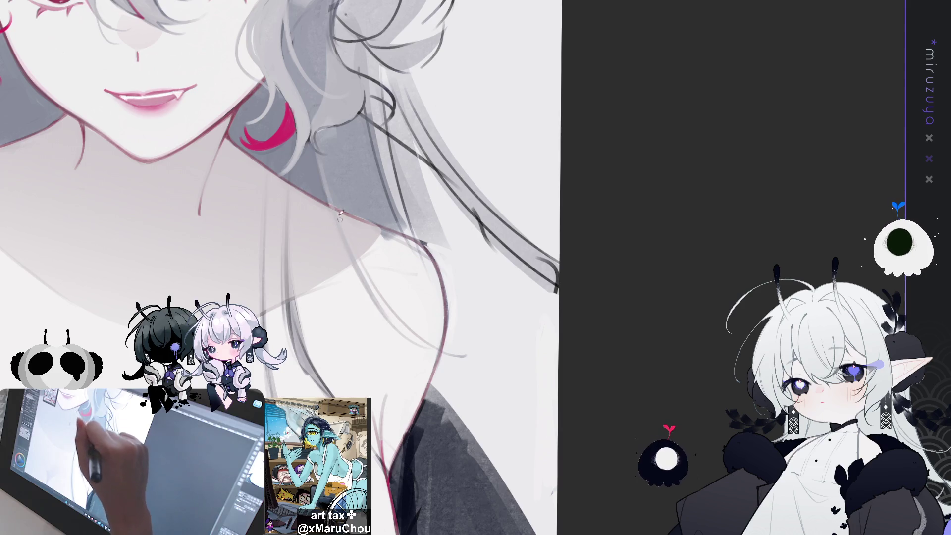
pyautogui.moveTo(331, 191)
pyautogui.mouseDown()
pyautogui.moveTo(382, 298)
pyautogui.moveTo(424, 336)
pyautogui.mouseUp()
pyautogui.moveTo(381, 310); pyautogui.dragTo(433, 347)
pyautogui.moveTo(380, 310); pyautogui.dragTo(428, 347)
pyautogui.moveTo(350, 237); pyautogui.dragTo(426, 345)
pyautogui.moveTo(346, 226); pyautogui.dragTo(421, 337)
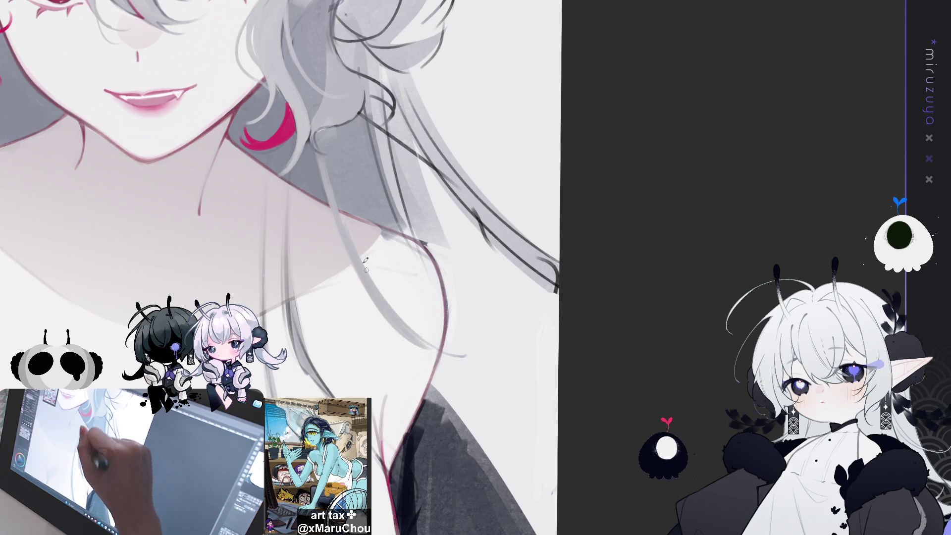
pyautogui.moveTo(366, 275)
pyautogui.mouseDown()
pyautogui.moveTo(434, 348)
pyautogui.moveTo(424, 335)
pyautogui.mouseUp()
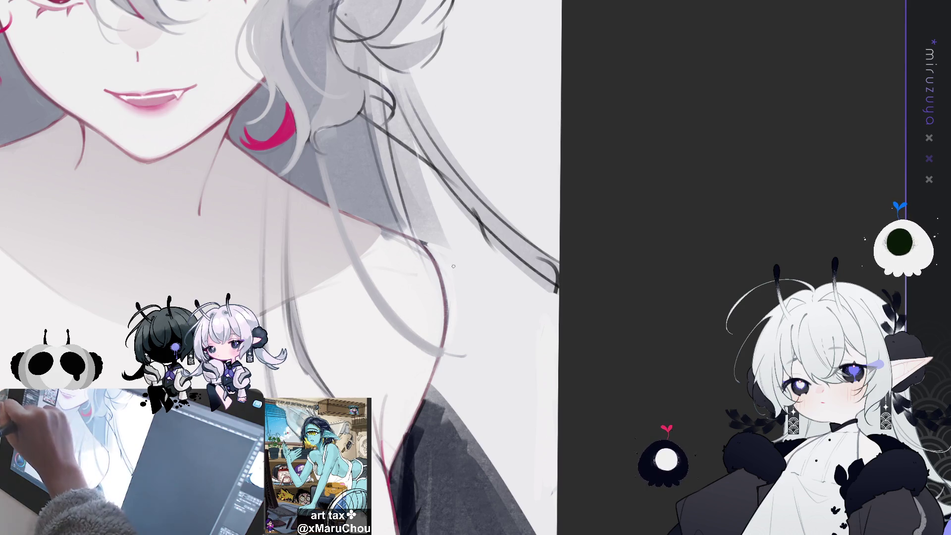
pyautogui.moveTo(406, 392); pyautogui.dragTo(430, 378)
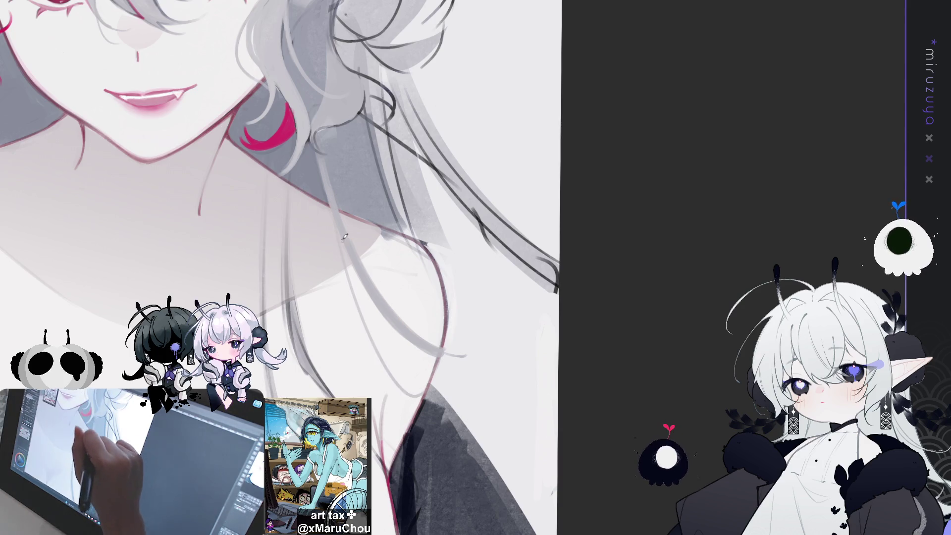
pyautogui.moveTo(352, 251); pyautogui.dragTo(343, 285)
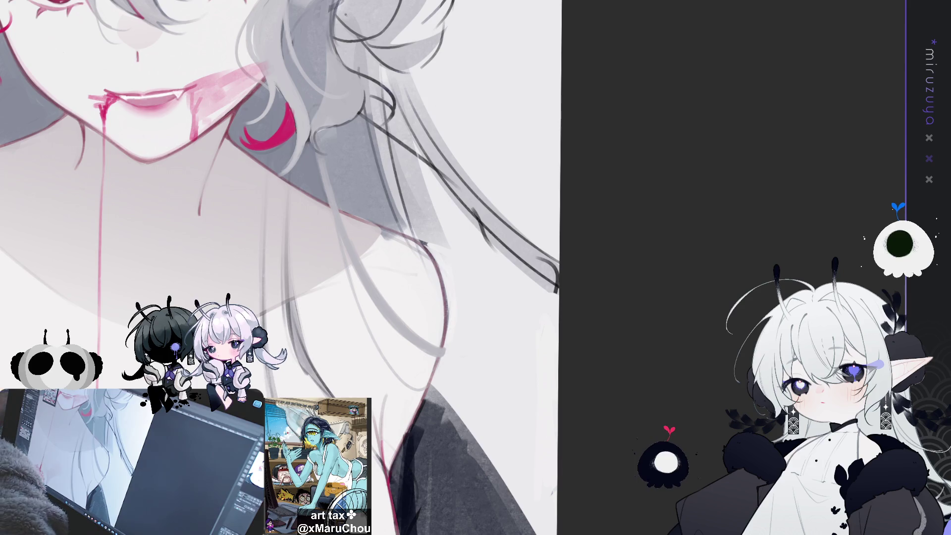
pyautogui.moveTo(714, 263)
pyautogui.mouseDown()
pyautogui.moveTo(637, 318)
pyautogui.moveTo(622, 346)
pyautogui.moveTo(596, 331)
pyautogui.moveTo(744, 293)
pyautogui.mouseUp()
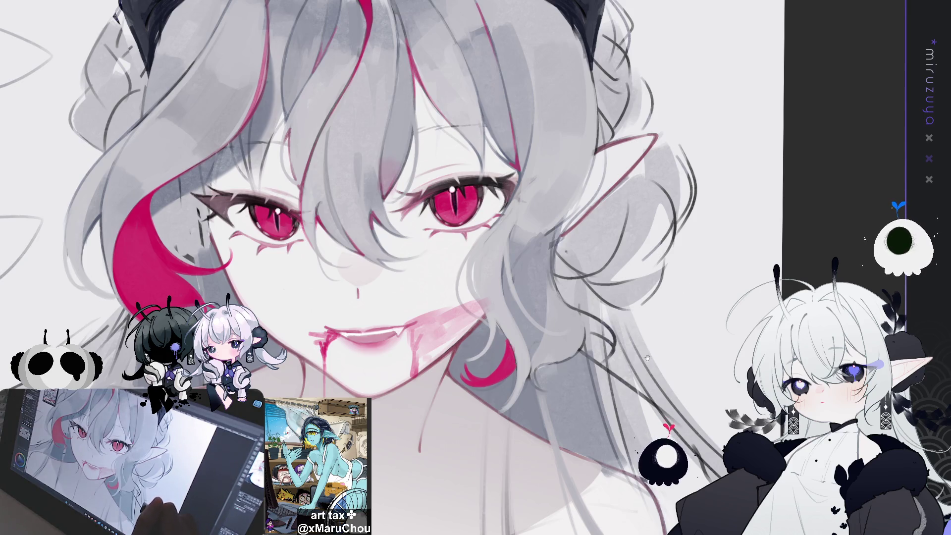
pyautogui.moveTo(621, 378); pyautogui.dragTo(452, 267)
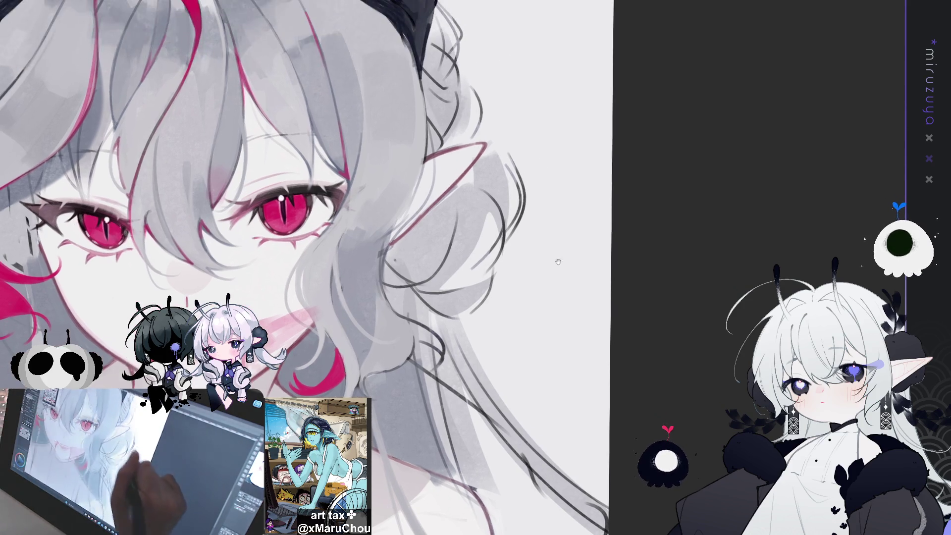
pyautogui.press('h')
pyautogui.moveTo(491, 144); pyautogui.dragTo(278, 145)
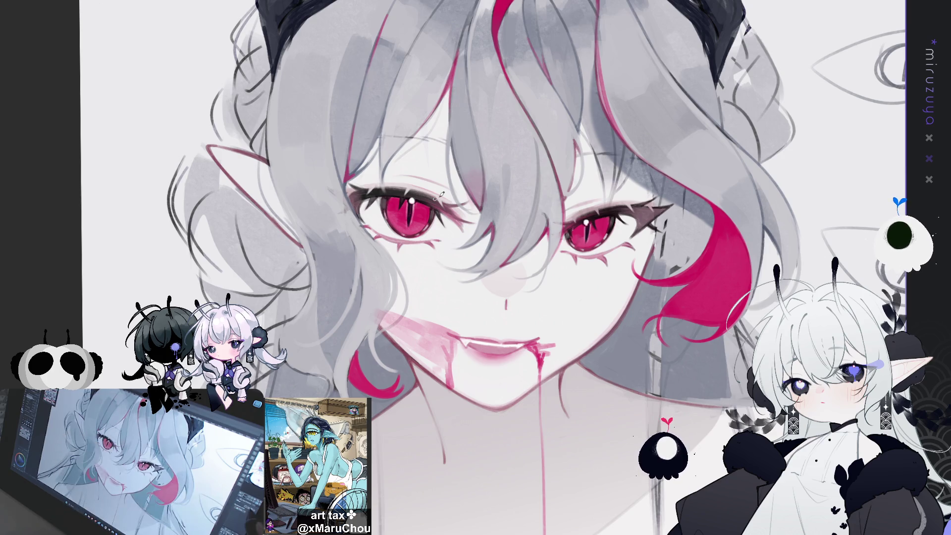
pyautogui.press('h')
pyautogui.scroll(3, 471, 195)
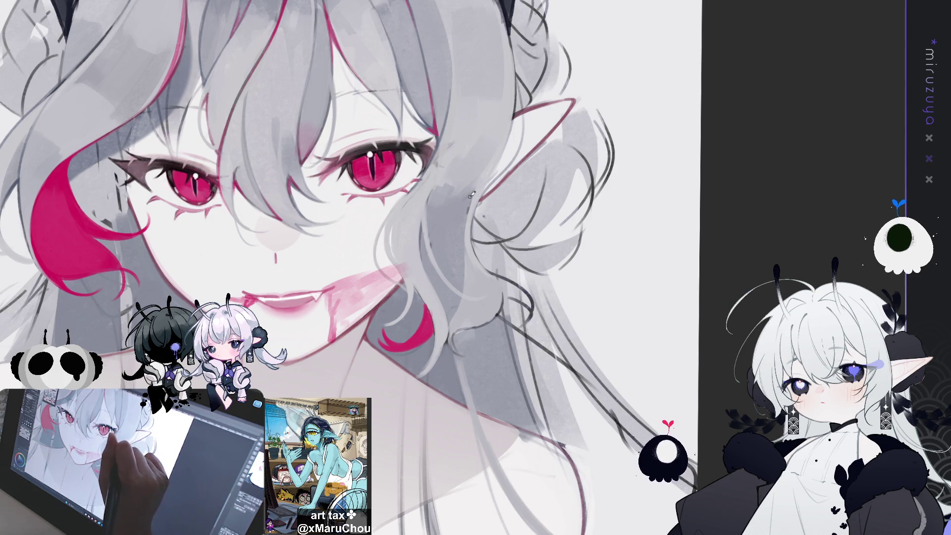
pyautogui.moveTo(469, 240); pyautogui.dragTo(383, 165)
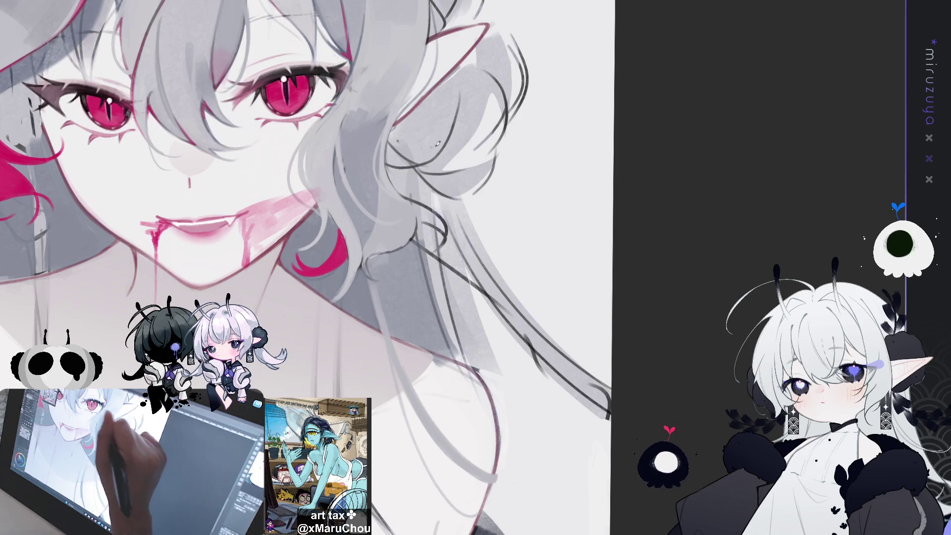
pyautogui.press('h')
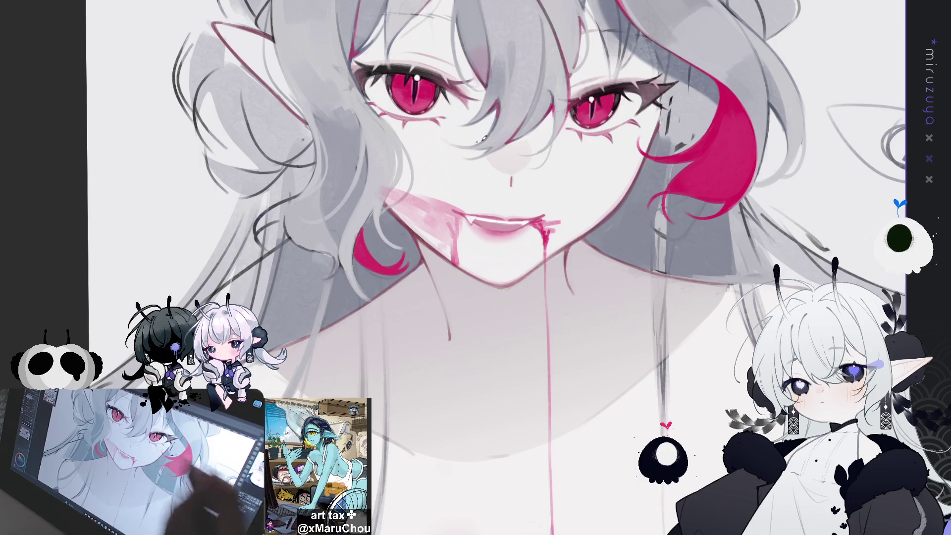
pyautogui.press('h')
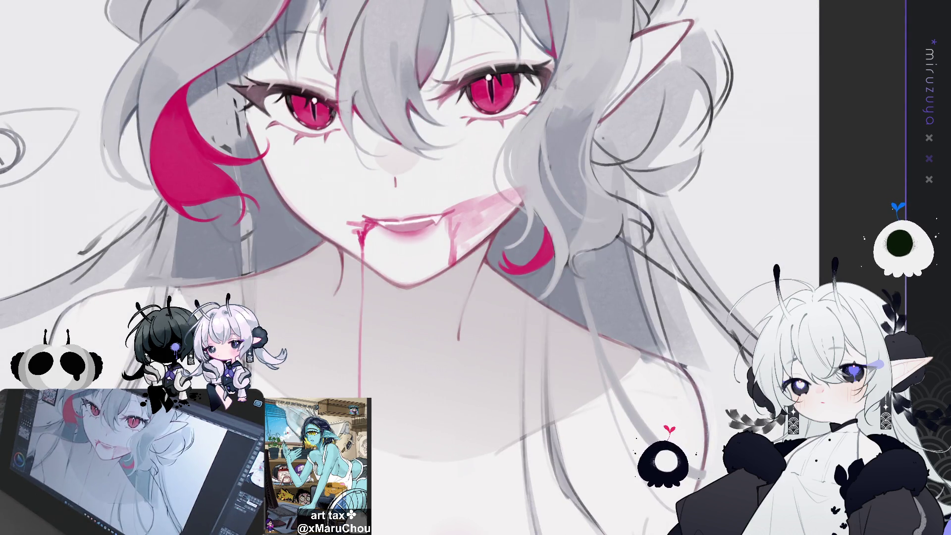
pyautogui.press('h')
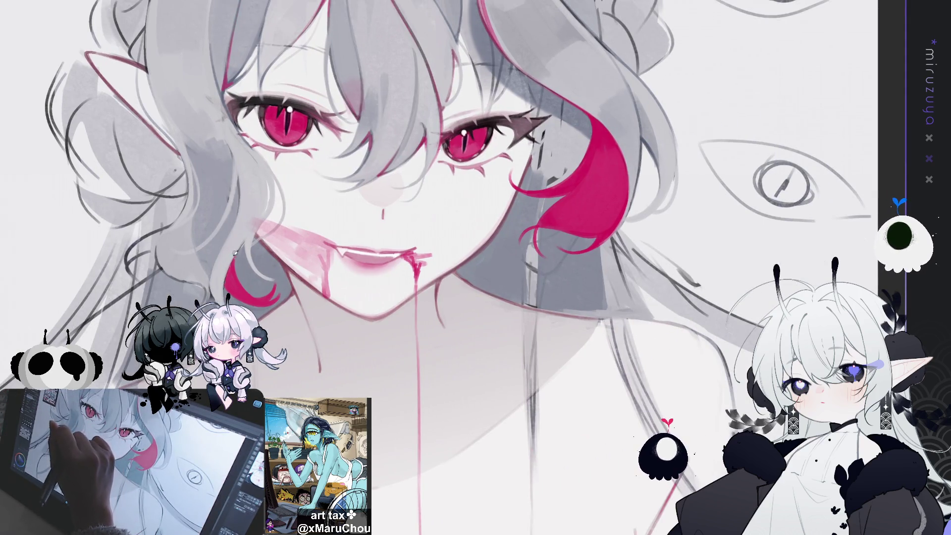
pyautogui.moveTo(238, 259); pyautogui.dragTo(30, 200)
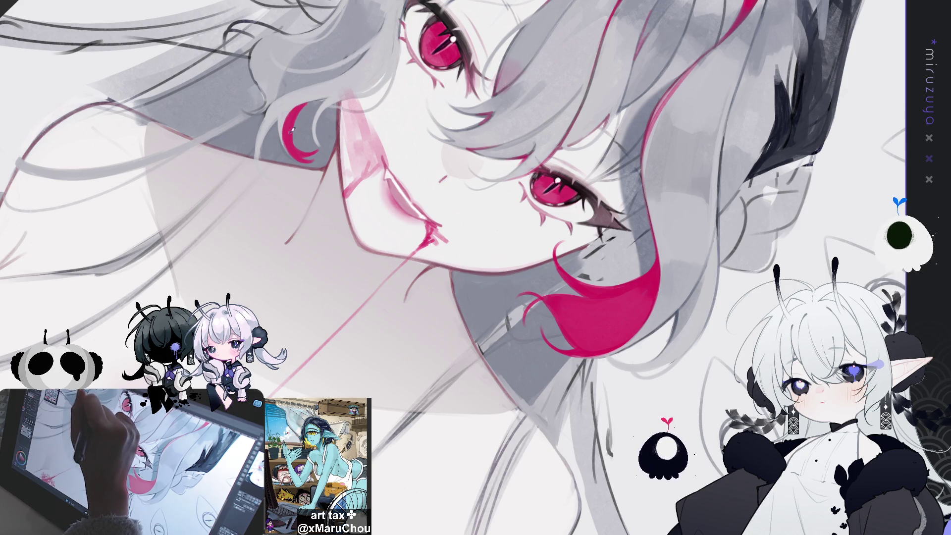
pyautogui.moveTo(320, 96); pyautogui.dragTo(277, 179)
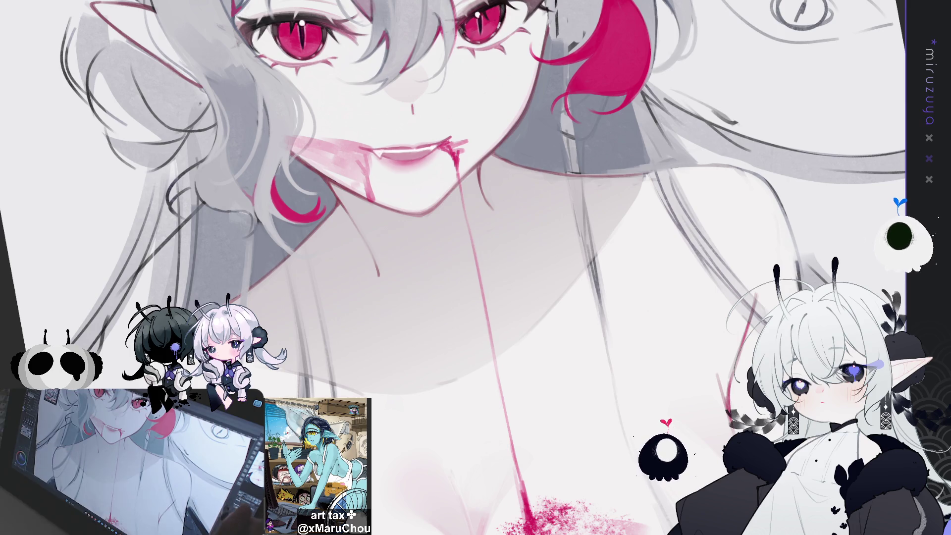
# Tilt the canvas toward the chest area.
pyautogui.moveTo(495, 228); pyautogui.dragTo(575, 211)
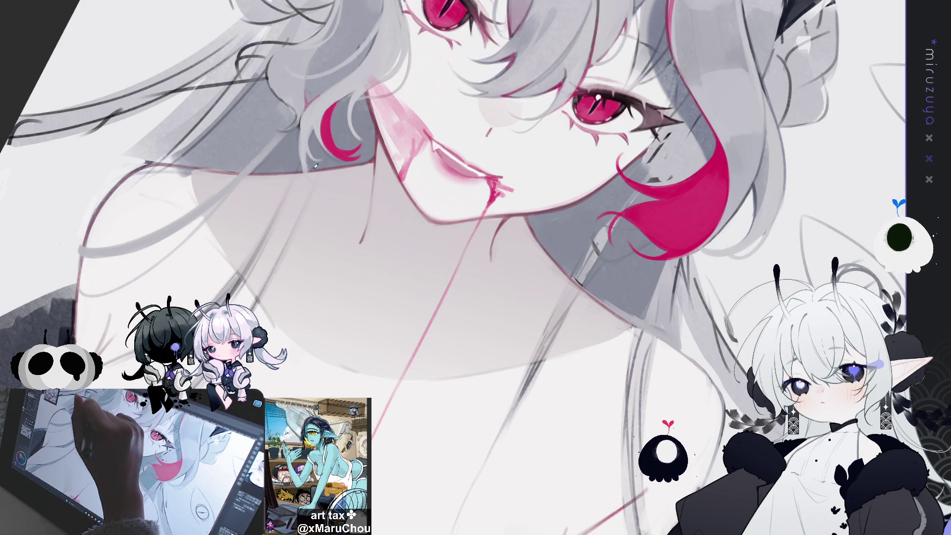
# Rotate, zoom and pan around the face, neck and chest splatter, mirroring the canvas to check it.
pyautogui.moveTo(322, 184)
pyautogui.mouseDown()
pyautogui.moveTo(396, 412)
pyautogui.moveTo(453, 266)
pyautogui.mouseUp()
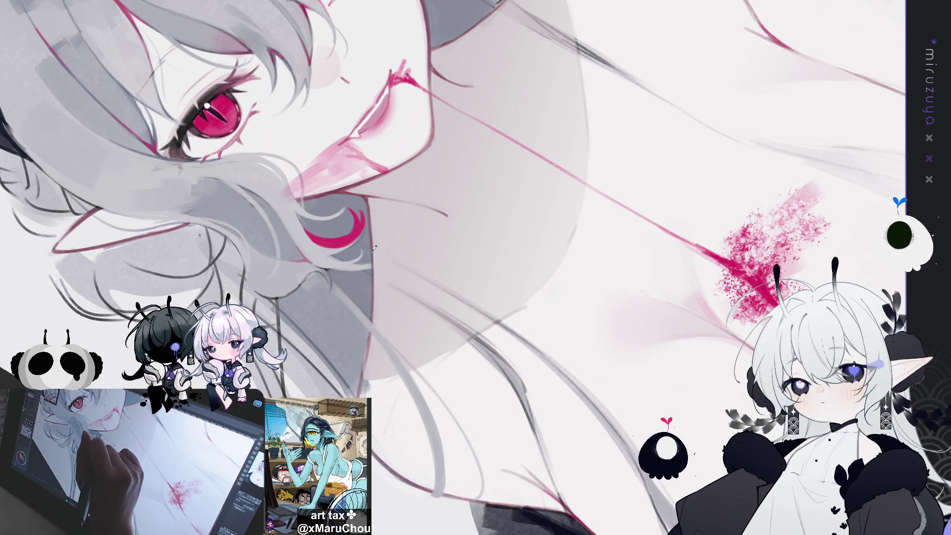
pyautogui.moveTo(365, 283); pyautogui.dragTo(487, 140)
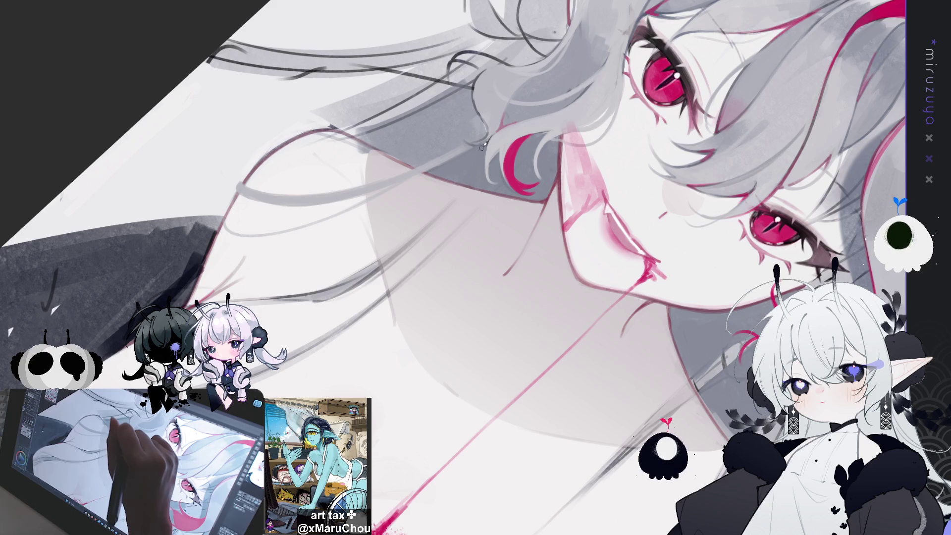
pyautogui.moveTo(481, 146)
pyautogui.mouseDown()
pyautogui.moveTo(574, 320)
pyautogui.moveTo(475, 347)
pyautogui.moveTo(387, 404)
pyautogui.moveTo(600, 168)
pyautogui.moveTo(341, 67)
pyautogui.mouseUp()
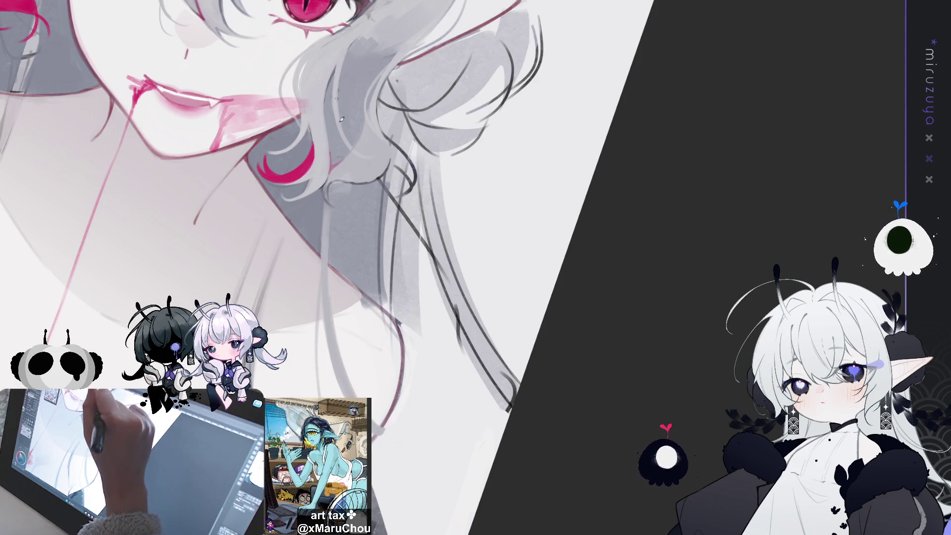
pyautogui.moveTo(352, 207)
pyautogui.mouseDown()
pyautogui.moveTo(388, 424)
pyautogui.moveTo(391, 346)
pyautogui.mouseUp()
pyautogui.moveTo(347, 322)
pyautogui.mouseDown()
pyautogui.moveTo(545, 307)
pyautogui.moveTo(558, 290)
pyautogui.moveTo(329, 342)
pyautogui.mouseUp()
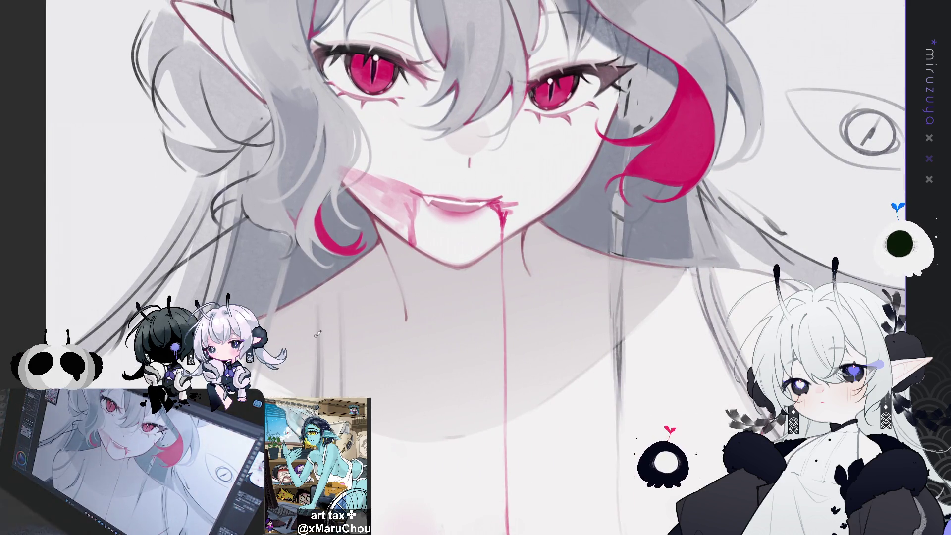
pyautogui.moveTo(318, 334); pyautogui.dragTo(270, 280)
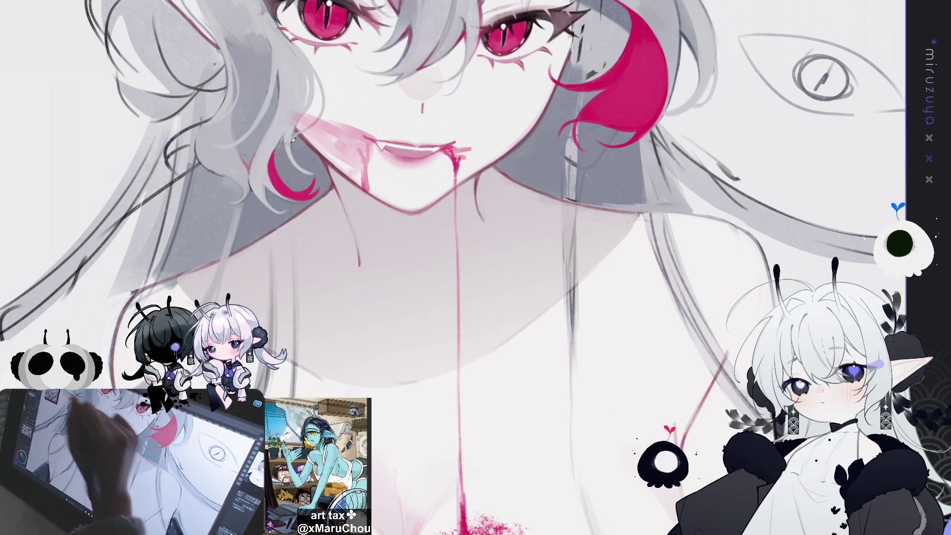
pyautogui.press('h')
pyautogui.moveTo(495, 248); pyautogui.dragTo(541, 235)
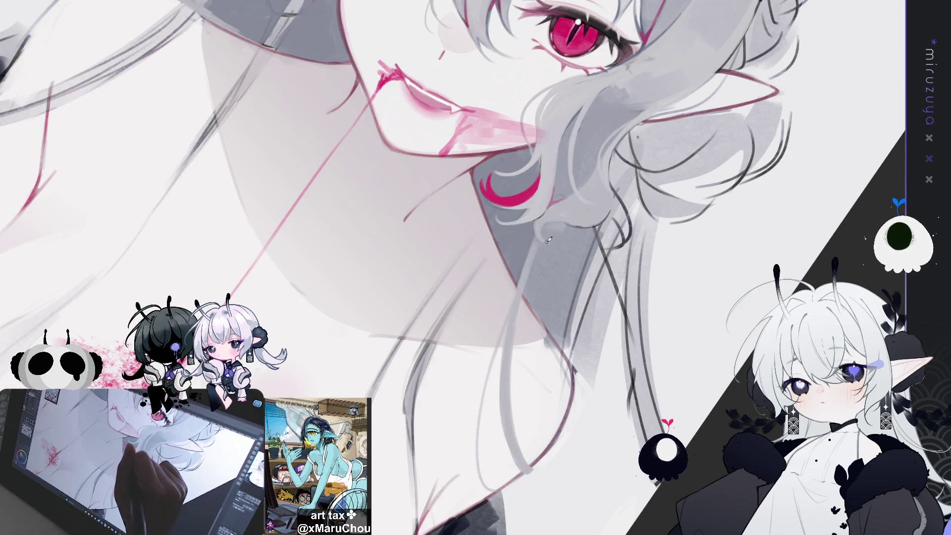
pyautogui.scroll(-5, 548, 219)
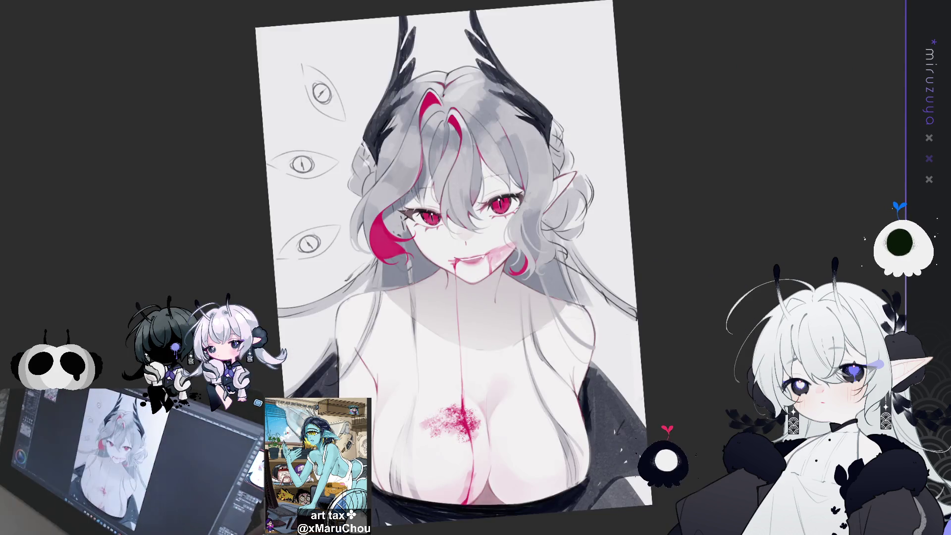
pyautogui.press('h')
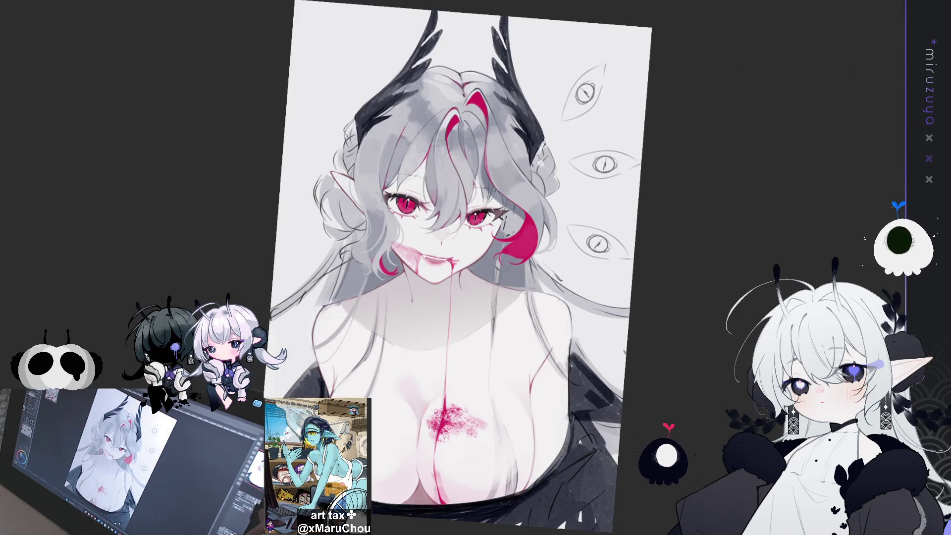
pyautogui.press('h')
pyautogui.scroll(3, 453, 267)
pyautogui.scroll(2, 453, 267)
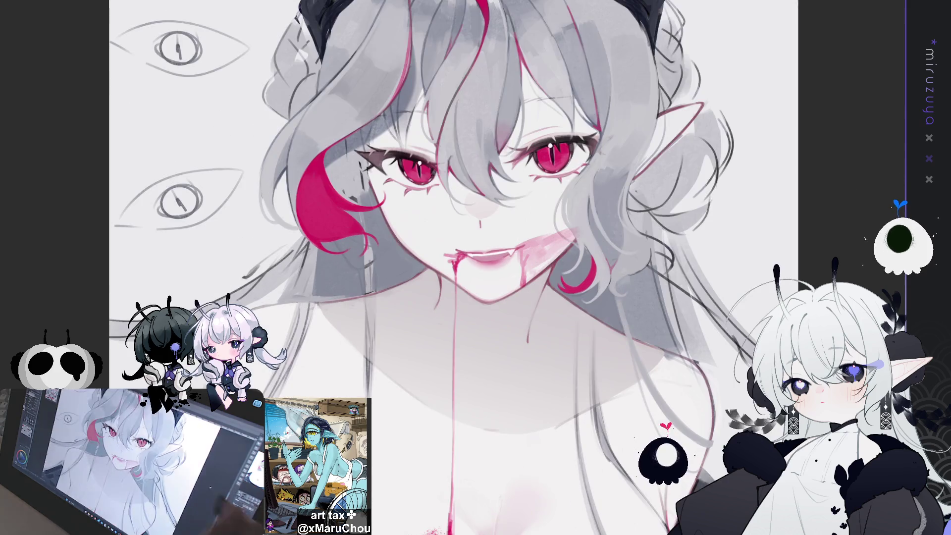
pyautogui.press('h')
pyautogui.press('-')
pyautogui.press('-')
pyautogui.press('^')
pyautogui.press('^')
pyautogui.press('^')
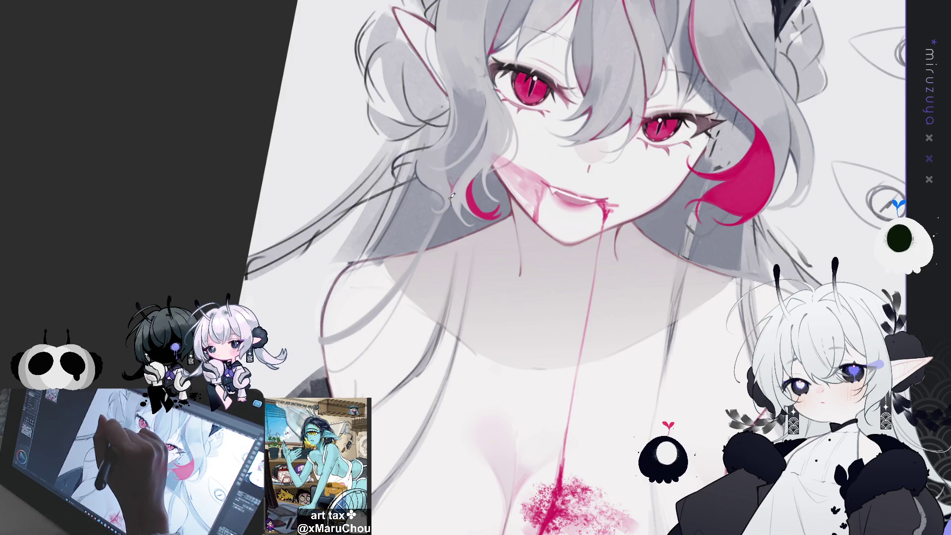
pyautogui.moveTo(517, 133); pyautogui.dragTo(616, 95)
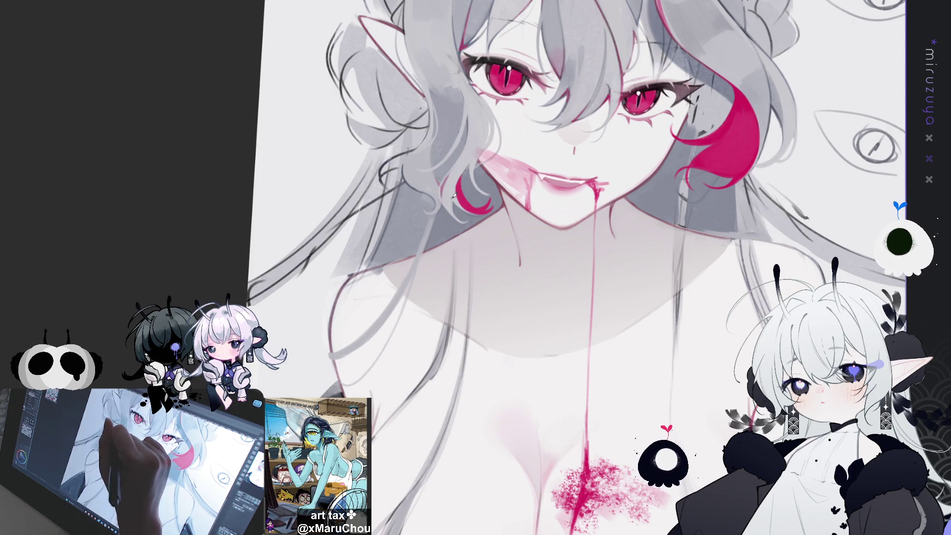
pyautogui.moveTo(514, 134); pyautogui.dragTo(445, 224)
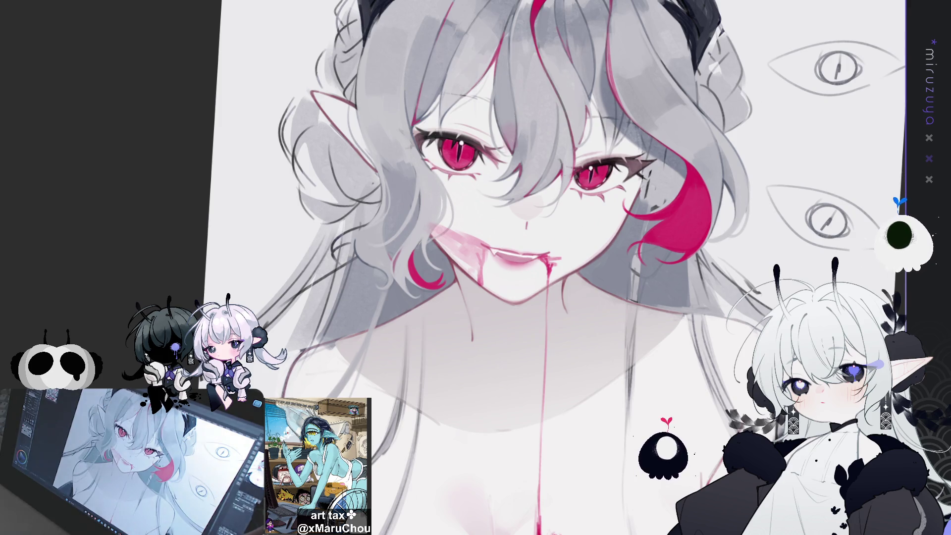
pyautogui.press('h')
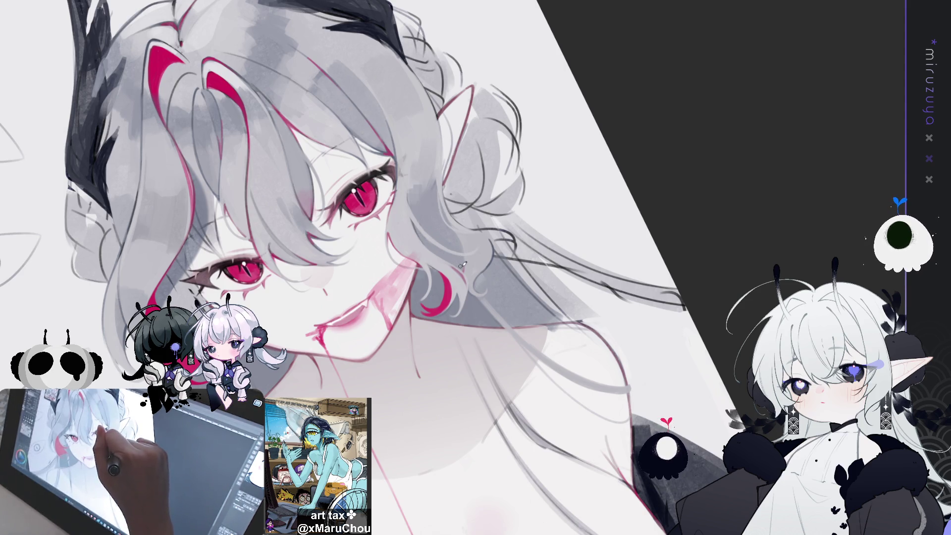
pyautogui.moveTo(463, 266); pyautogui.dragTo(433, 132)
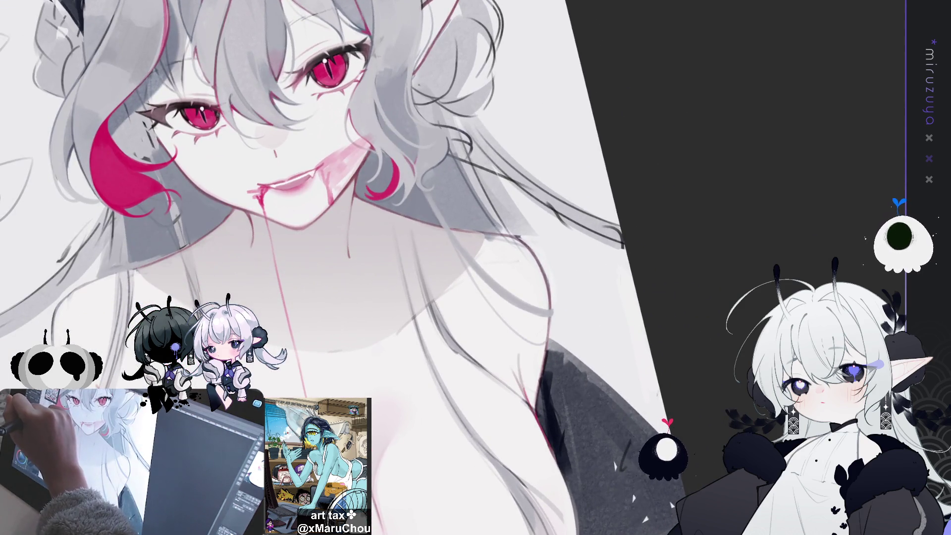
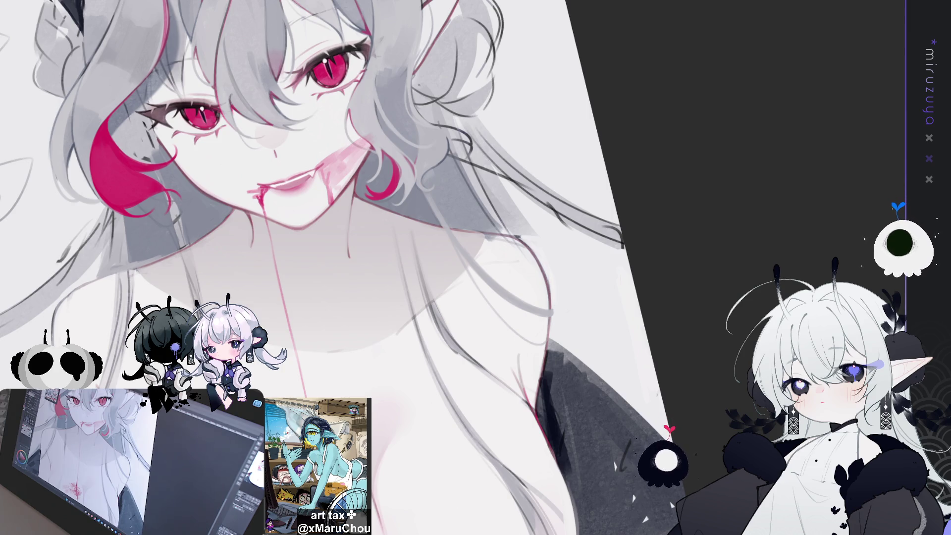
# Tilt and zoom the view on the face, mirror it to check the drawing, then flip back and recentre.
pyautogui.moveTo(724, 217)
pyautogui.mouseDown()
pyautogui.moveTo(672, 110)
pyautogui.moveTo(675, 187)
pyautogui.mouseUp()
pyautogui.scroll(3, 322, 248)
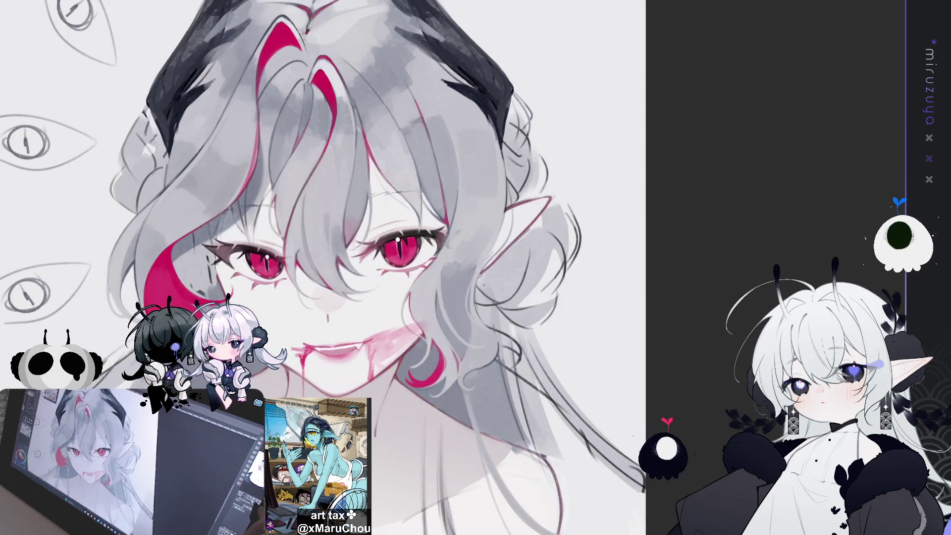
pyautogui.press('h')
pyautogui.scroll(-2, 458, 95)
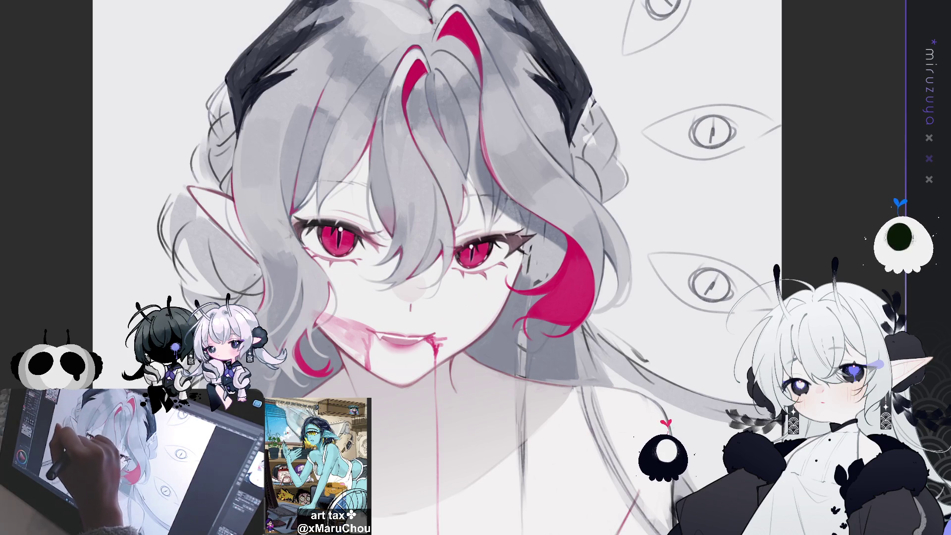
pyautogui.press('h')
pyautogui.moveTo(646, 271)
pyautogui.mouseDown()
pyautogui.moveTo(403, 214)
pyautogui.moveTo(402, 250)
pyautogui.mouseUp()
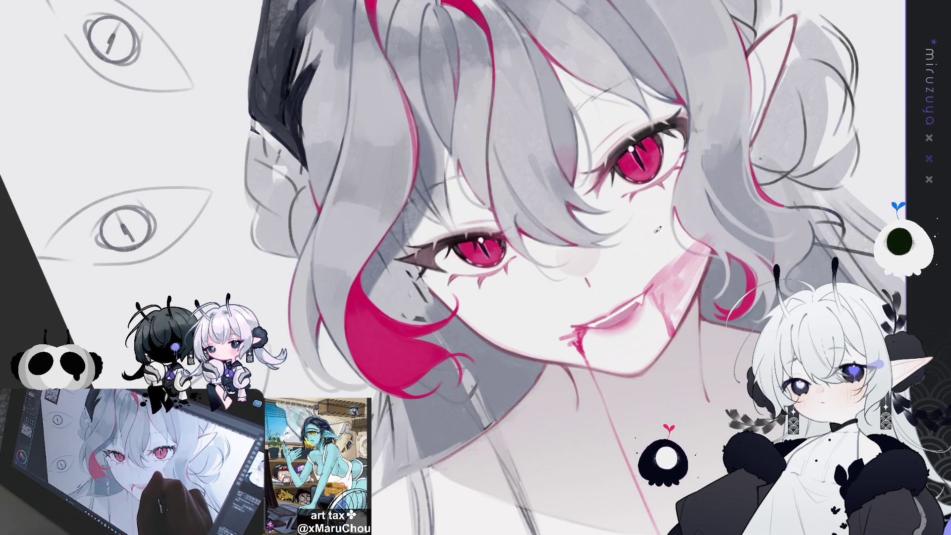
# Pan, zoom and rotate the view into a close-up of the hair, horn and red eyes.
pyautogui.moveTo(657, 228)
pyautogui.mouseDown()
pyautogui.moveTo(555, 270)
pyautogui.moveTo(701, 284)
pyautogui.moveTo(733, 355)
pyautogui.moveTo(670, 292)
pyautogui.moveTo(453, 266)
pyautogui.mouseUp()
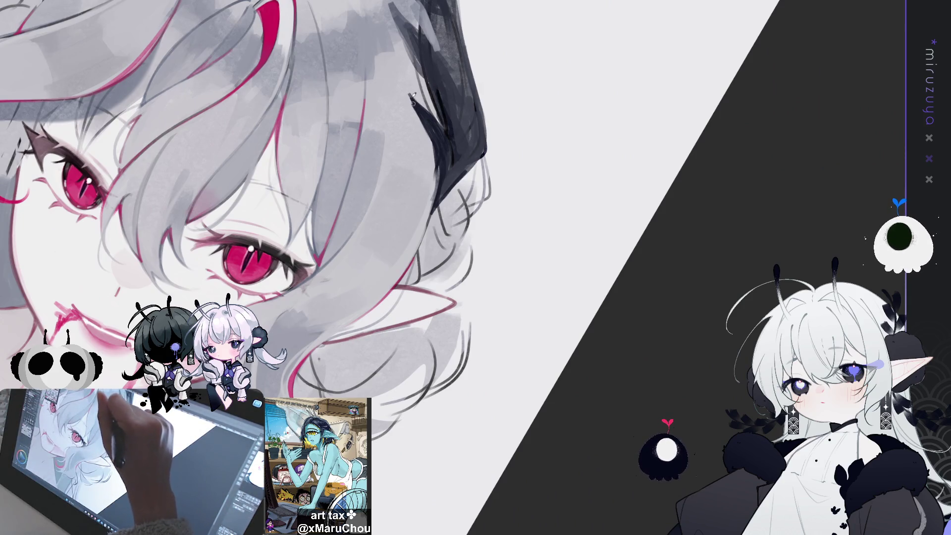
# Stroke a darker edge along the horn and hair, then straighten the view and move down to the chest.
pyautogui.moveTo(412, 98)
pyautogui.mouseDown()
pyautogui.moveTo(438, 190)
pyautogui.moveTo(438, 183)
pyautogui.mouseUp()
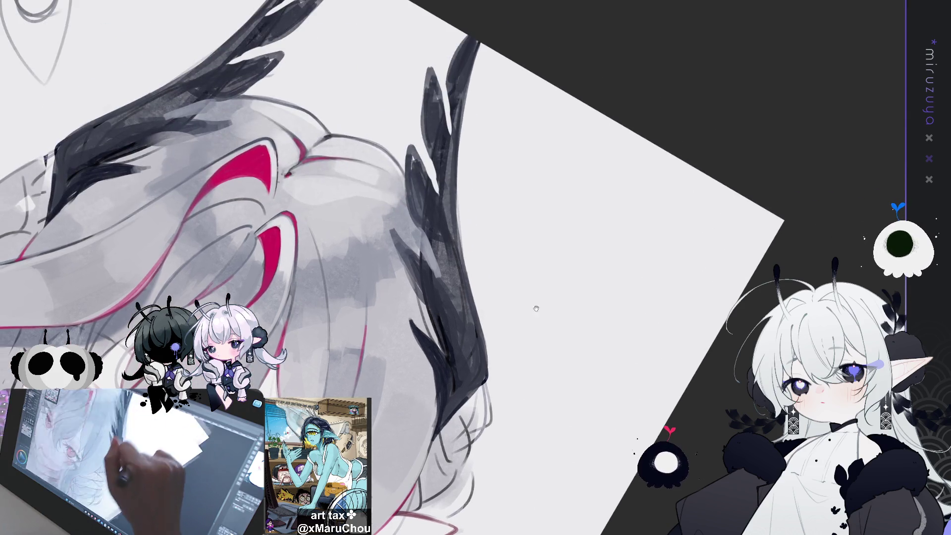
pyautogui.press('r')
pyautogui.press('r')
pyautogui.moveTo(599, 153)
pyautogui.mouseDown()
pyautogui.moveTo(582, 213)
pyautogui.moveTo(739, 116)
pyautogui.mouseUp()
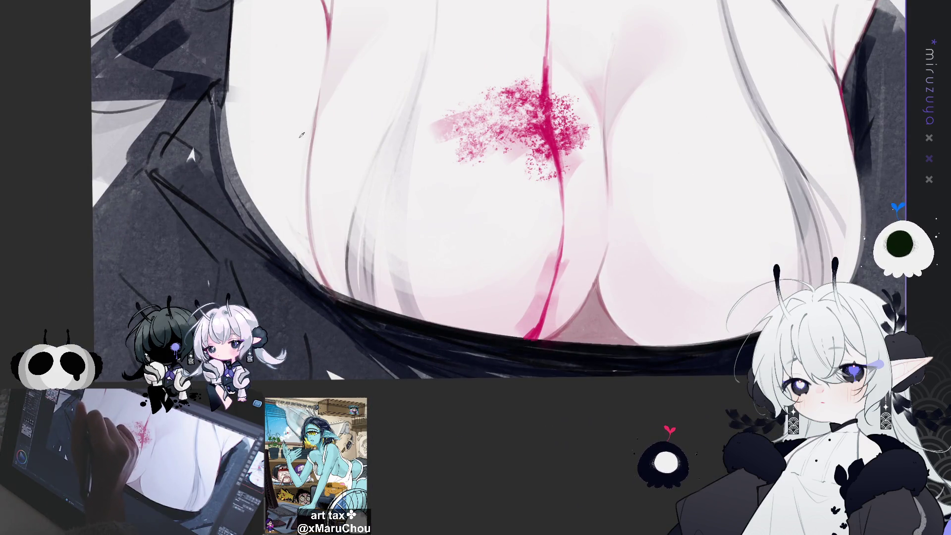